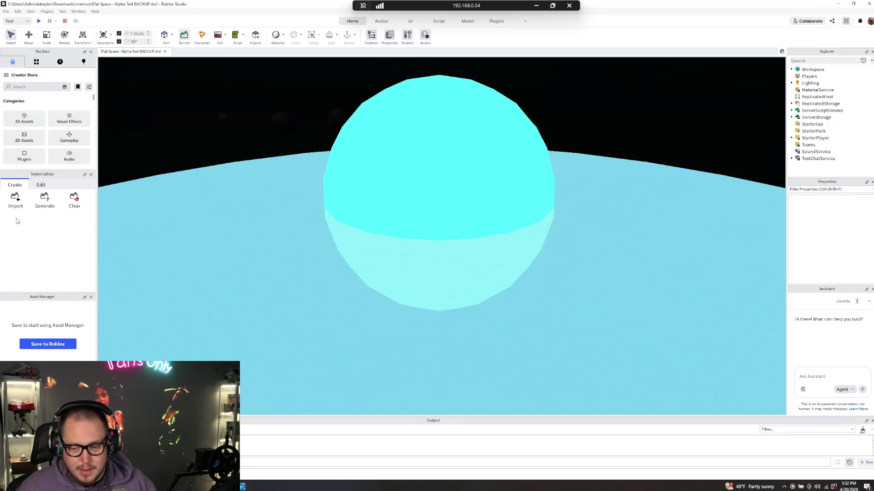
# - Start a playtest of the Flat Space place from the Home tab's Play button
pyautogui.click(37, 21)
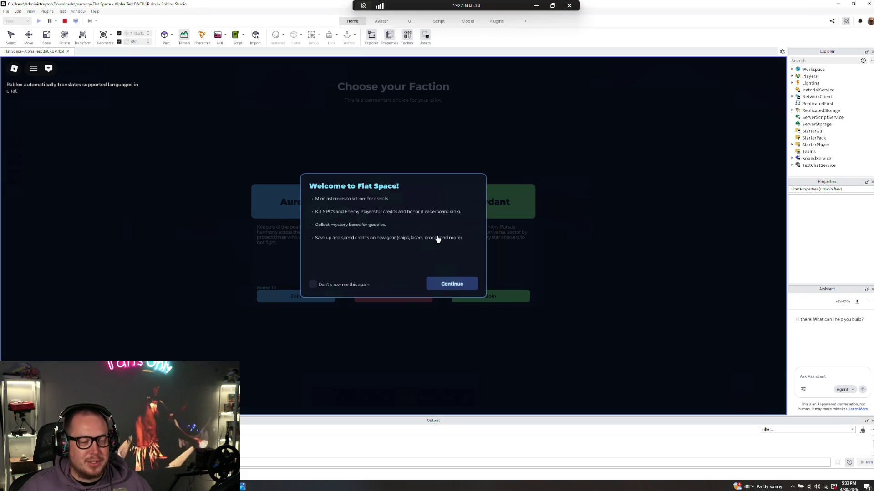
# - Continue past the welcome dialog and pick Aurora on the faction screen, spawning at Aurora Base
pyautogui.click(464, 290)
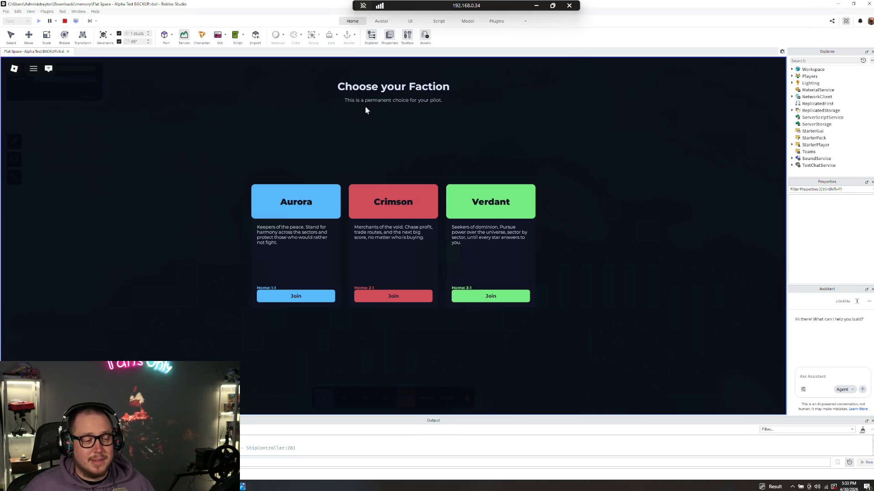
pyautogui.click(294, 296)
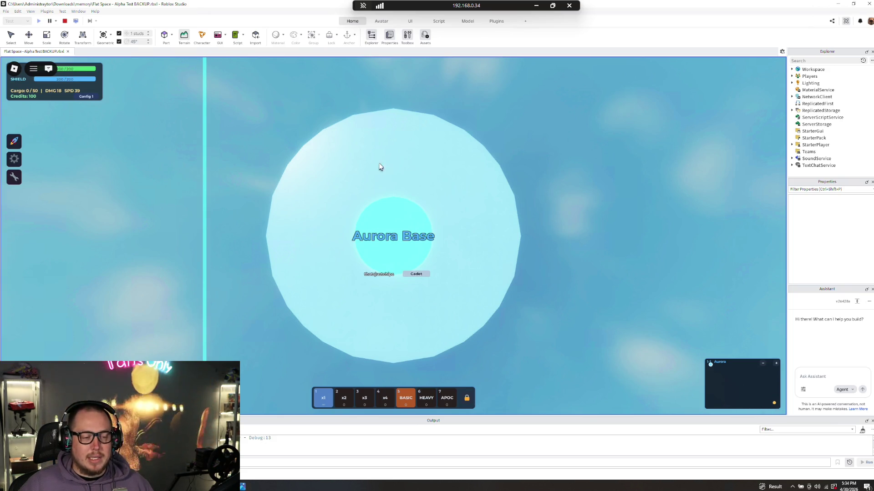
# - Fly the ship away from Aurora Base and target the nearby Sentinel enemy
pyautogui.click(581, 295)
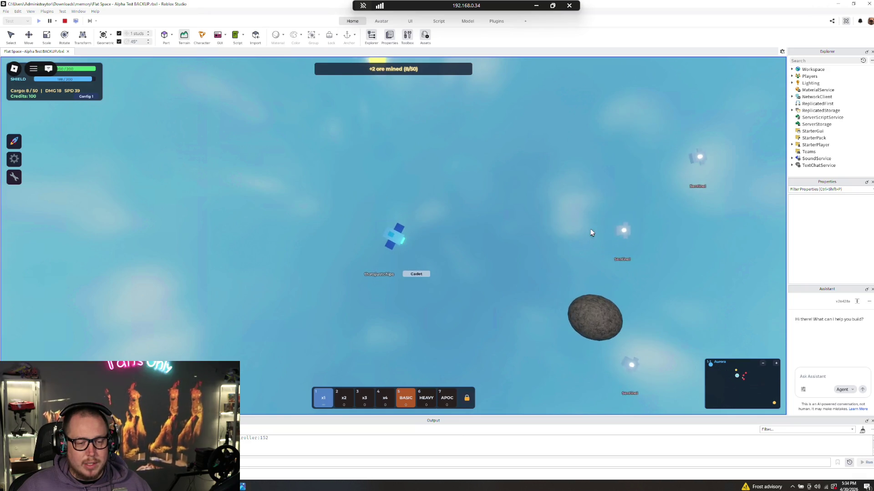
pyautogui.click(618, 246)
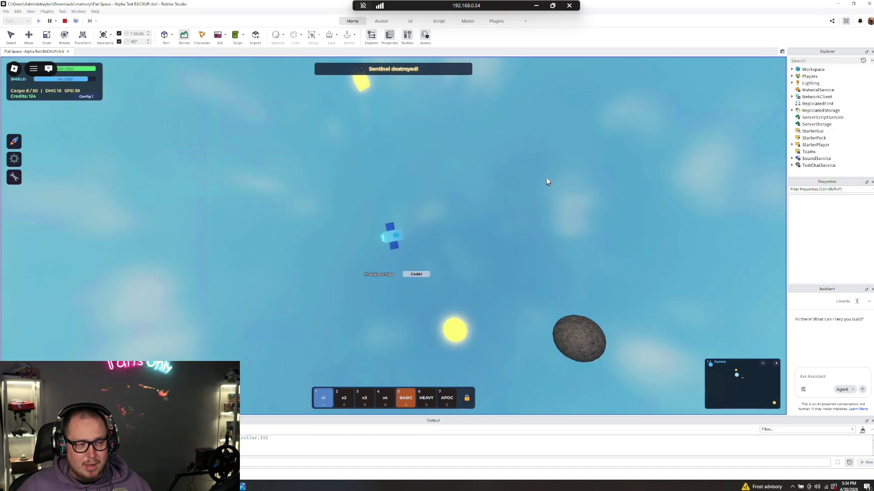
# - Grab mystery boxes, destroy Patrol ships and mine the lower asteroid, reaching 18/50 cargo and 577 credits
pyautogui.click(341, 185)
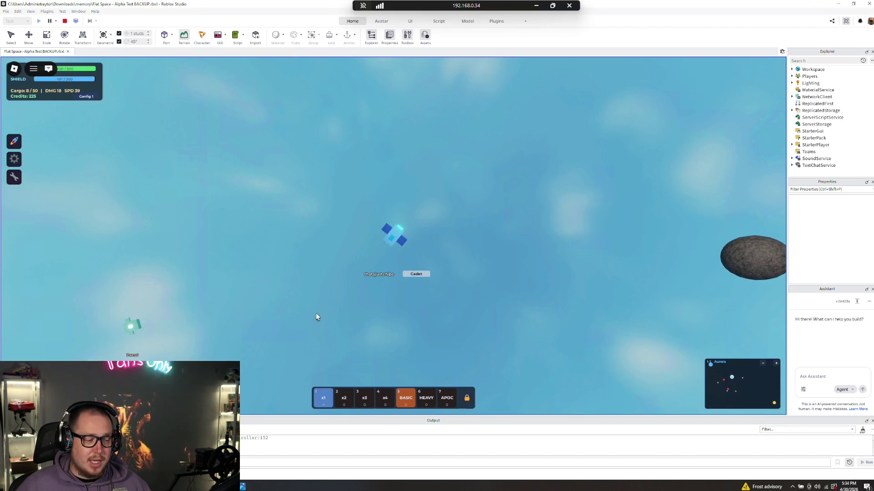
pyautogui.click(304, 288)
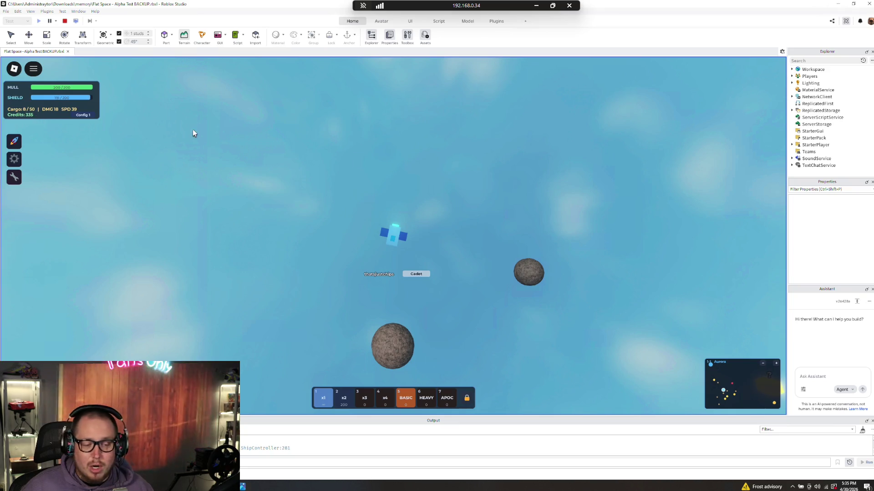
pyautogui.click(395, 351)
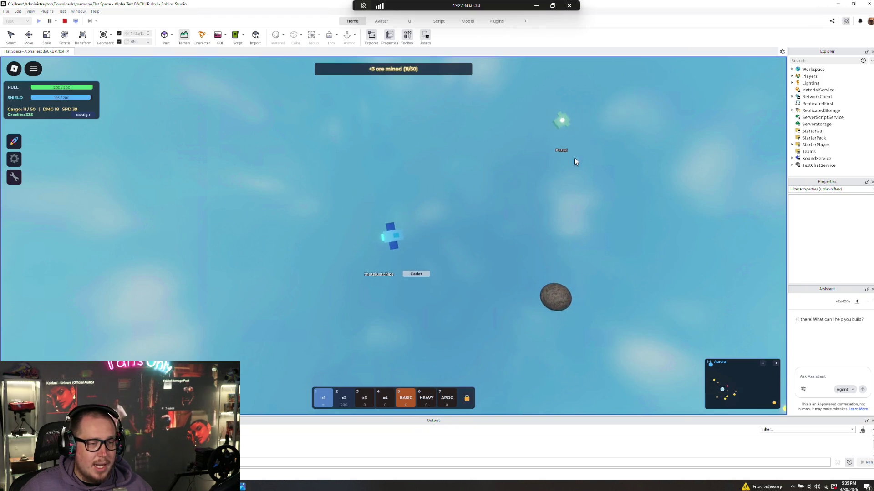
pyautogui.click(501, 127)
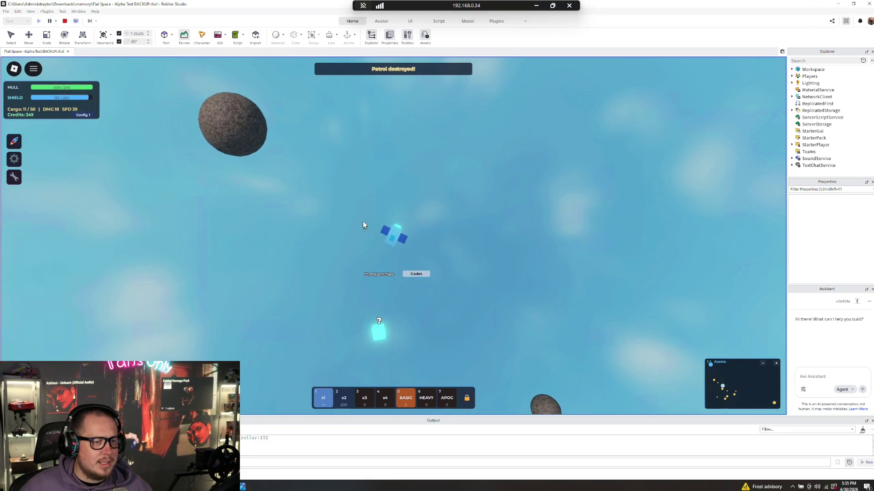
pyautogui.click(397, 298)
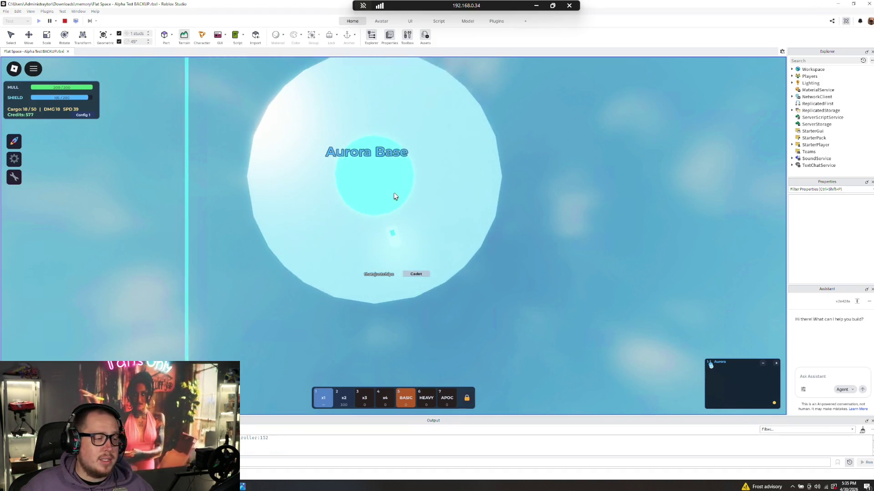
# - Toggle the DEBUG panel open and closed twice, leaving Reveal Minimap and Invincible OFF
pyautogui.click(18, 180)
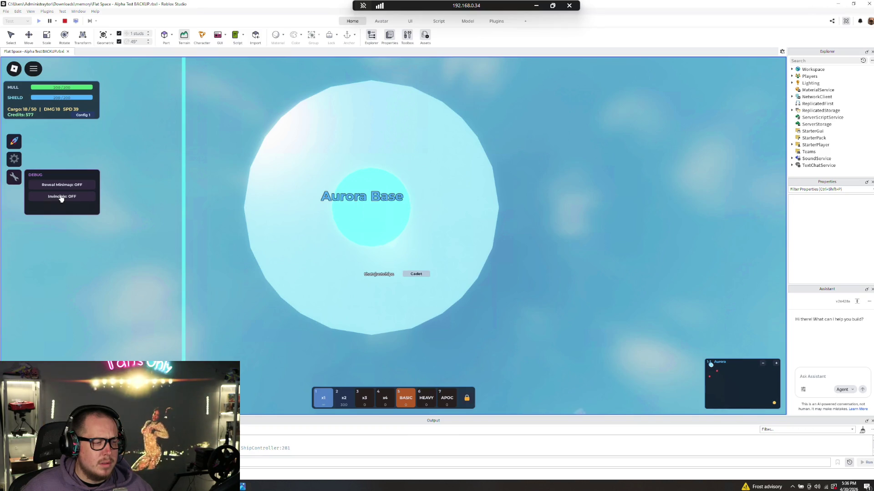
pyautogui.click(14, 178)
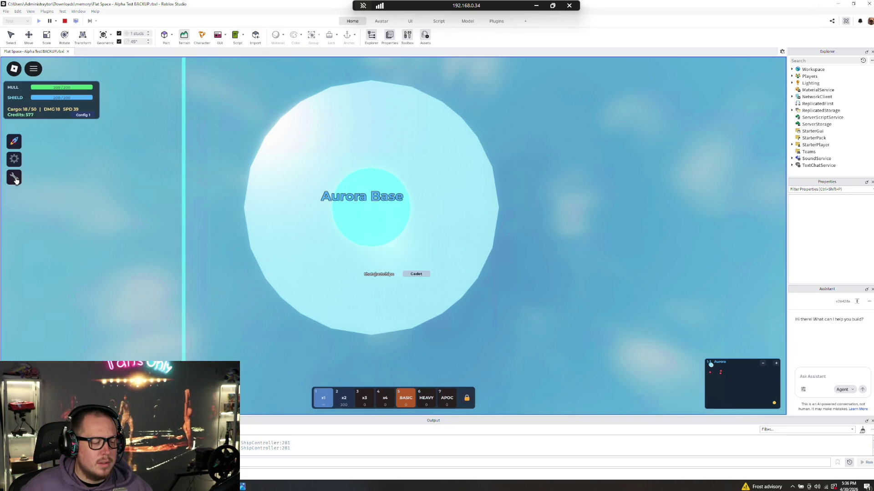
pyautogui.click(19, 182)
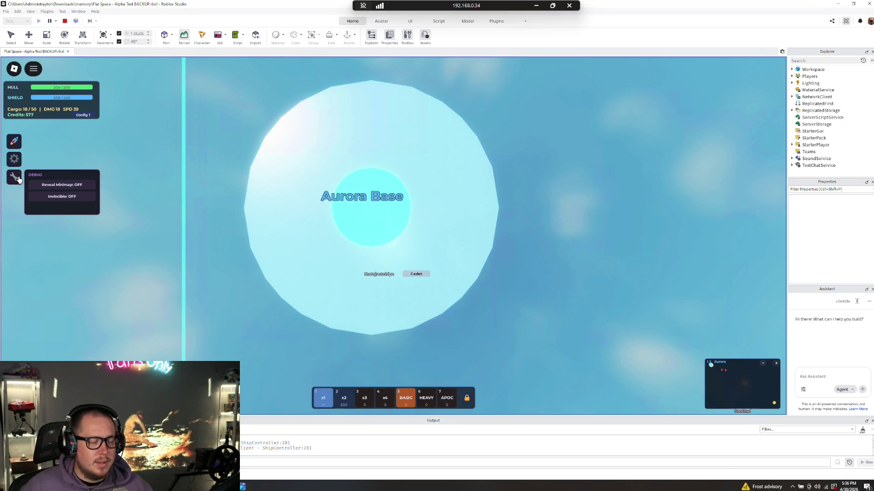
pyautogui.click(19, 180)
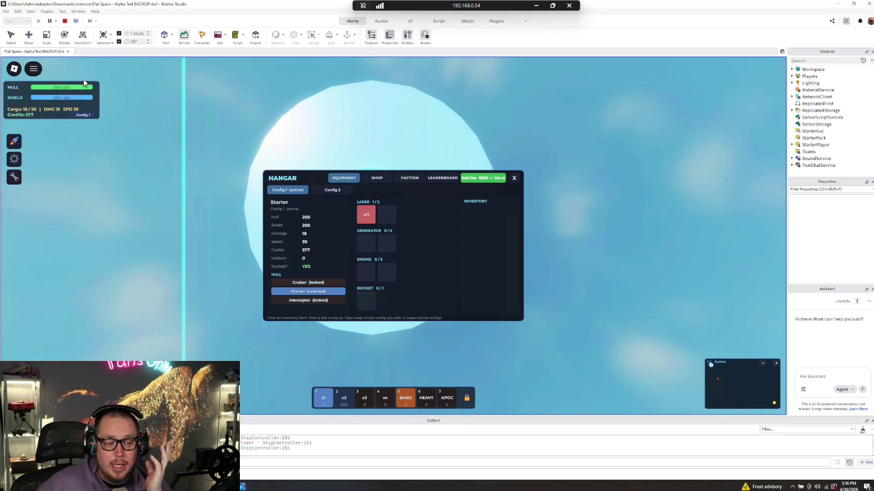
# - Sell the carried ore for 721 credits and view the Shop's lasers, LF-1 Pulse to LF-4 Plasma
pyautogui.click(481, 183)
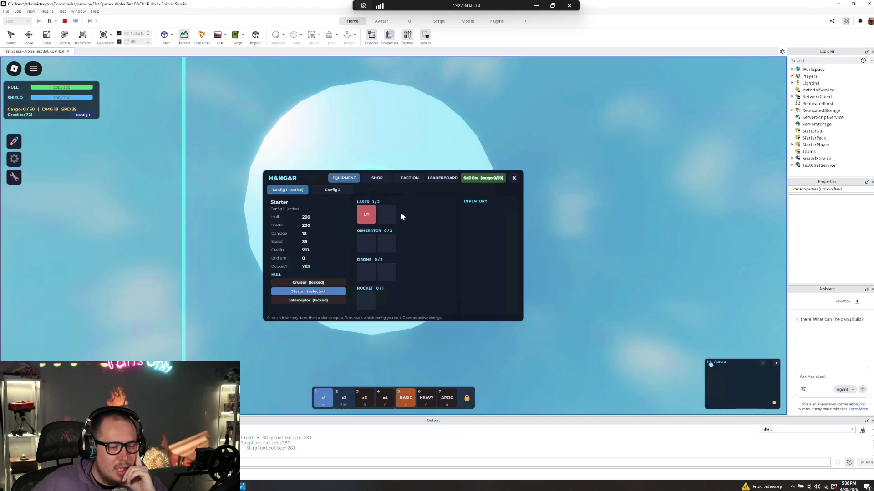
pyautogui.click(377, 182)
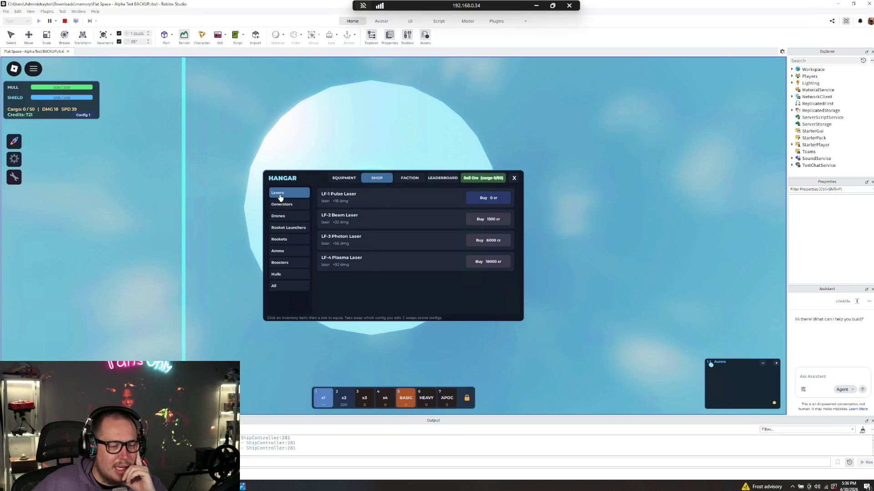
# - Switch between Equipment and Shop, viewing generators then drones (Iris 4000, Flax 10000, Aegis 22000 cr)
pyautogui.click(341, 182)
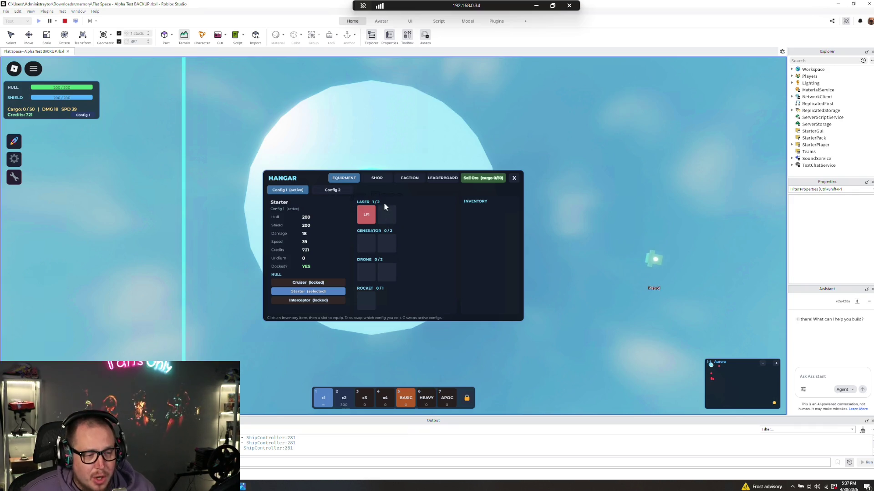
pyautogui.click(377, 179)
pyautogui.click(295, 212)
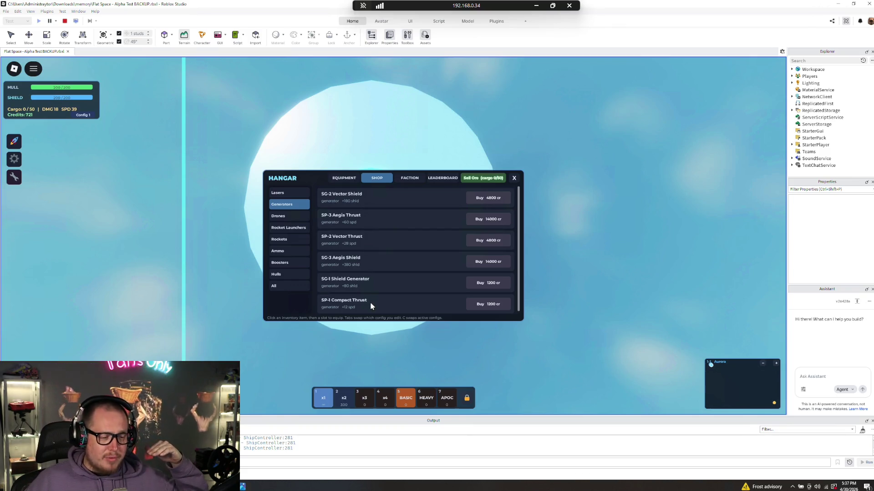
pyautogui.click(295, 218)
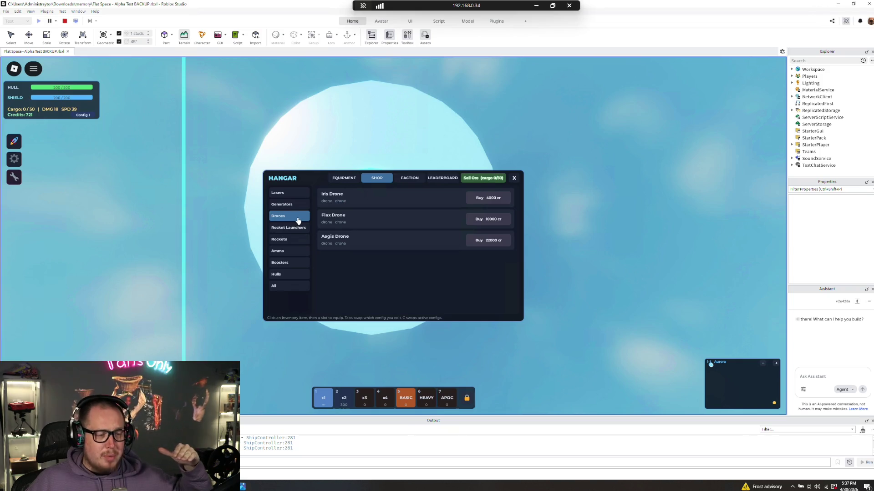
pyautogui.click(350, 181)
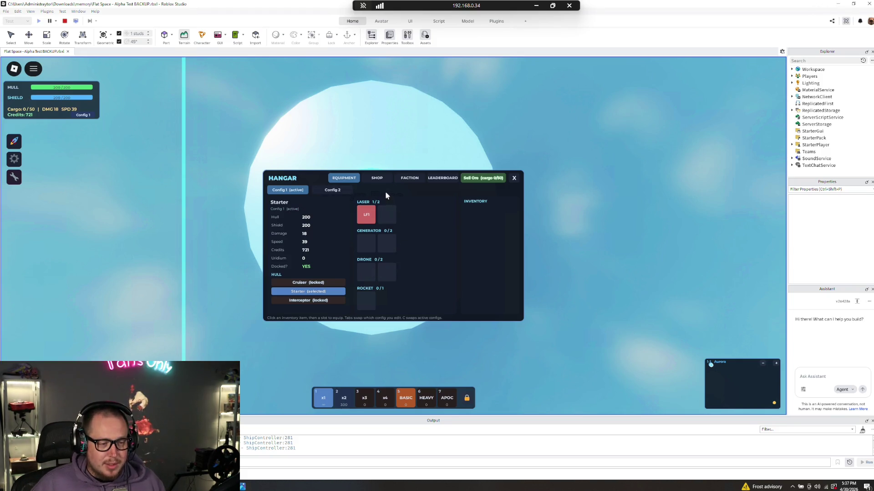
pyautogui.click(380, 181)
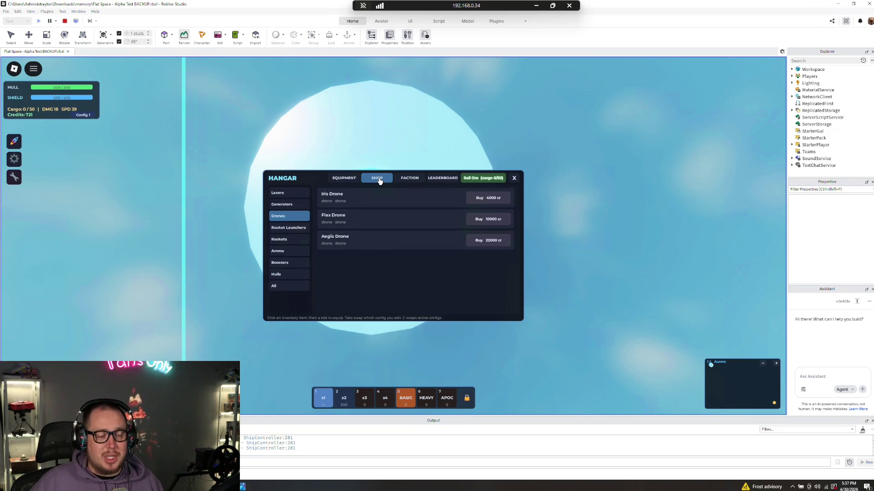
# - Cycle through Rocket Launchers, Rockets, Ammo, Lasers, Boosters, Hulls and All, then close the hangar
pyautogui.click(300, 227)
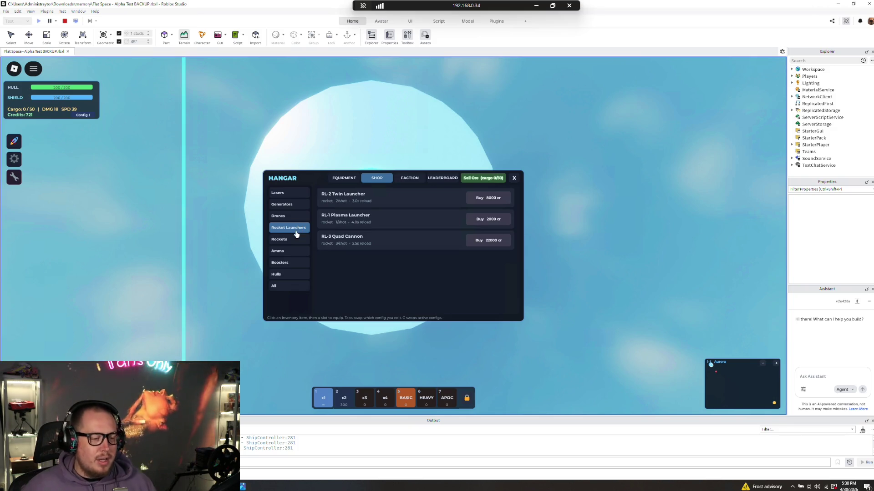
pyautogui.click(285, 240)
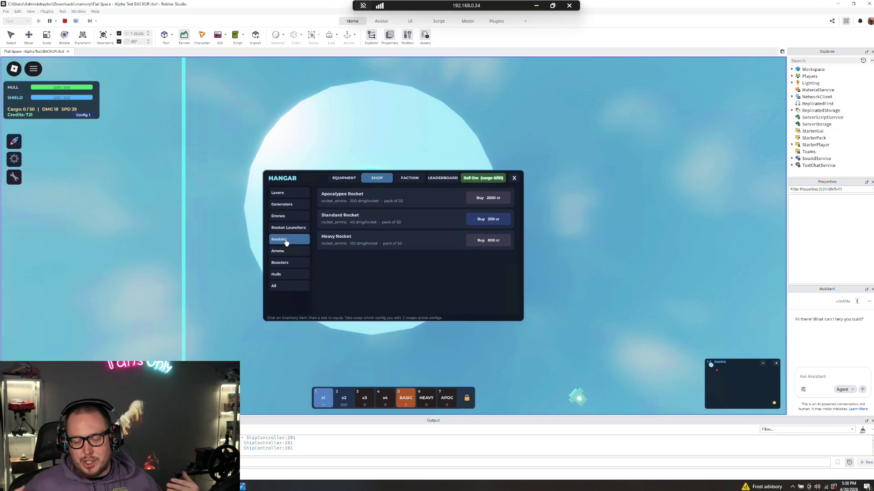
pyautogui.click(286, 253)
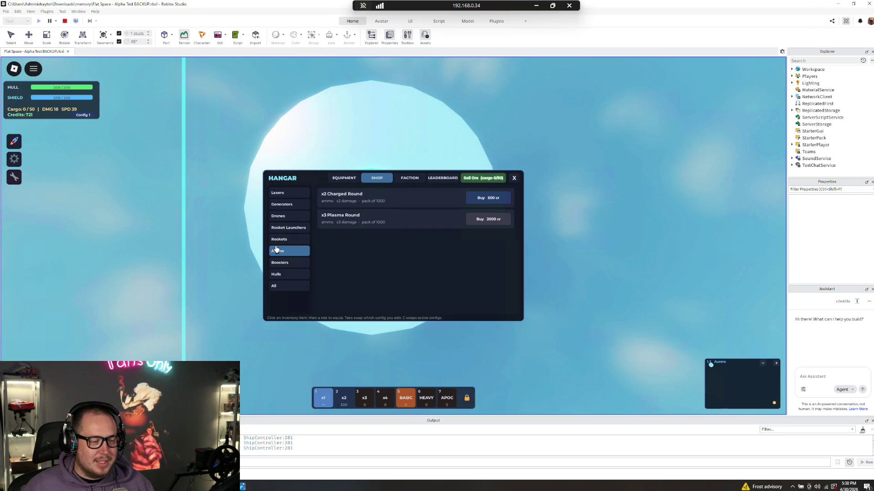
pyautogui.click(280, 195)
pyautogui.click(280, 253)
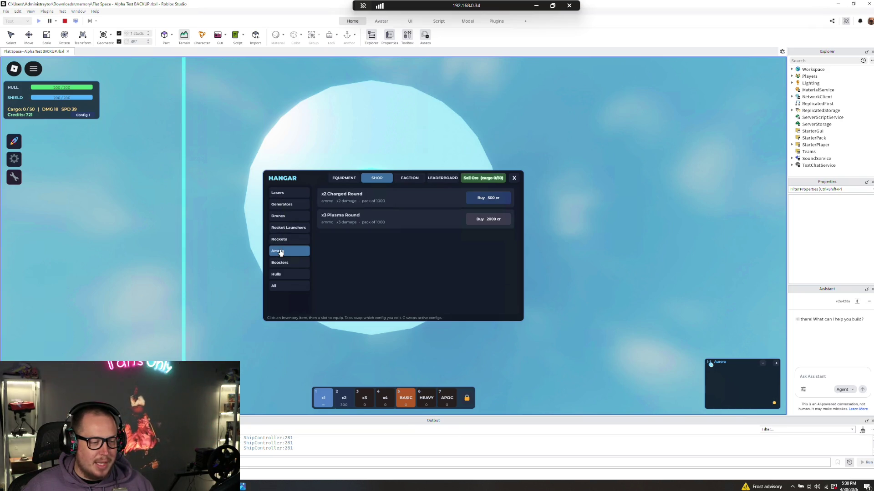
pyautogui.click(284, 265)
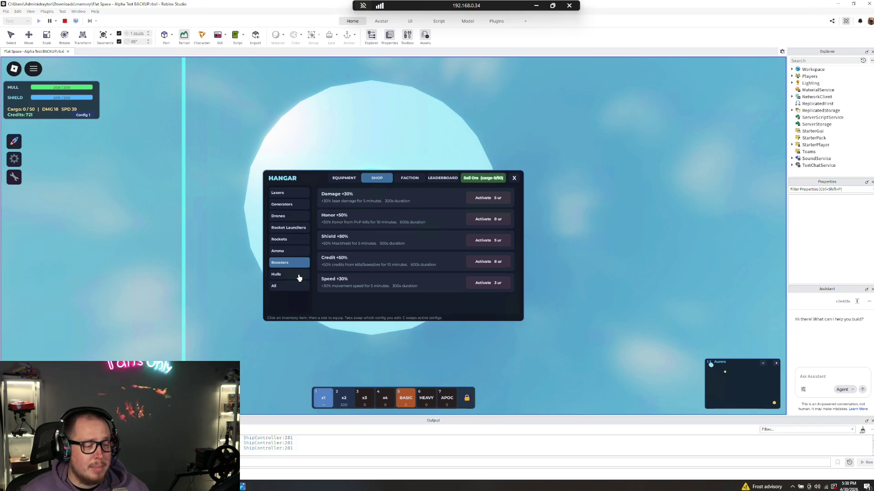
pyautogui.click(299, 277)
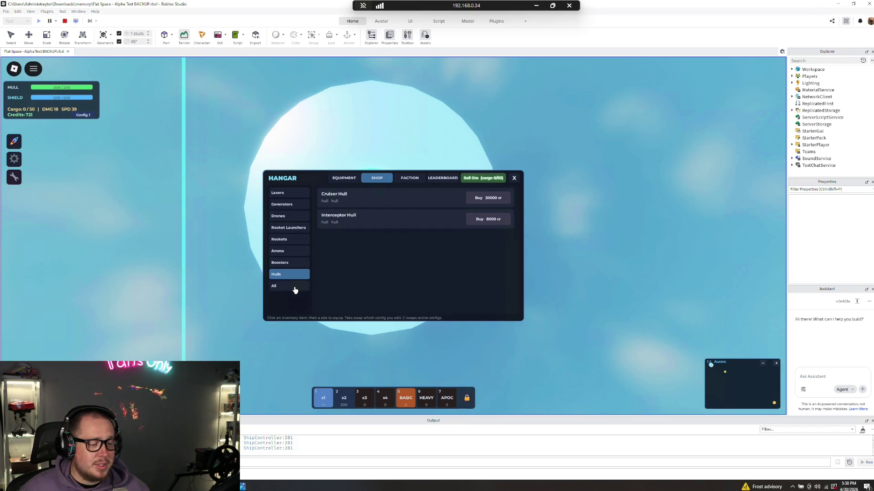
pyautogui.click(294, 287)
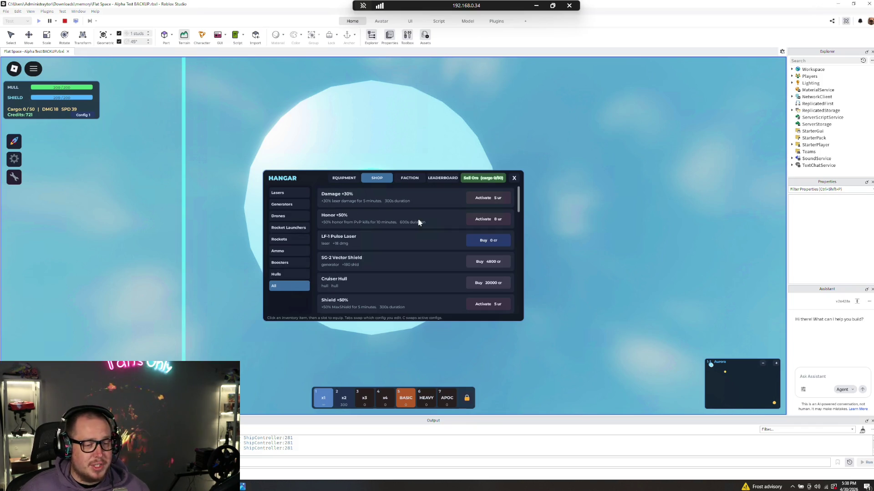
pyautogui.click(514, 179)
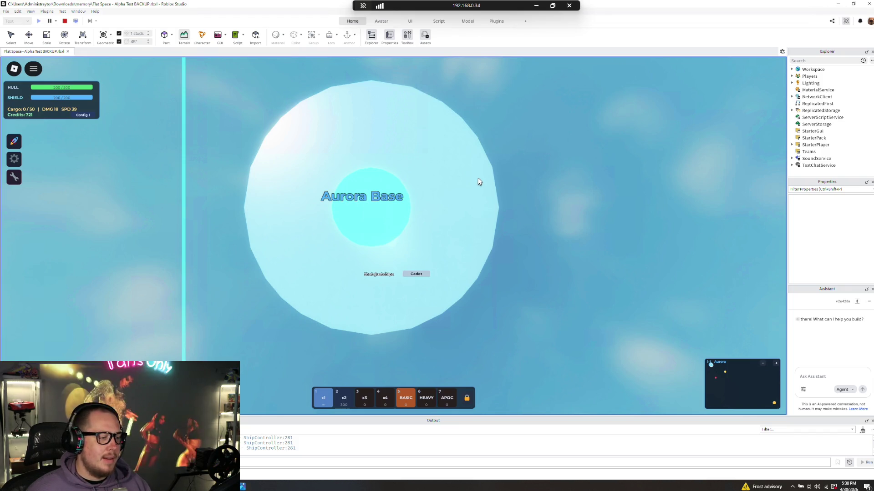
# - View the Menu & Controls list, close it, and stop the playtest
pyautogui.click(17, 159)
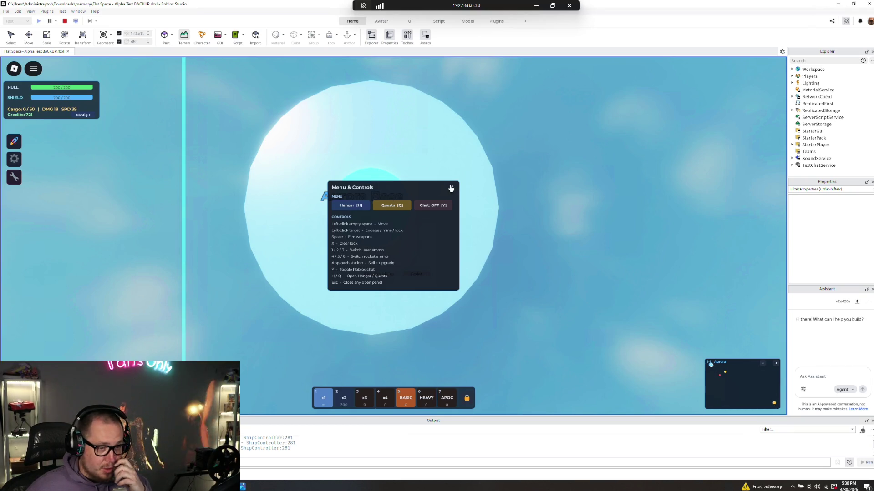
pyautogui.click(450, 189)
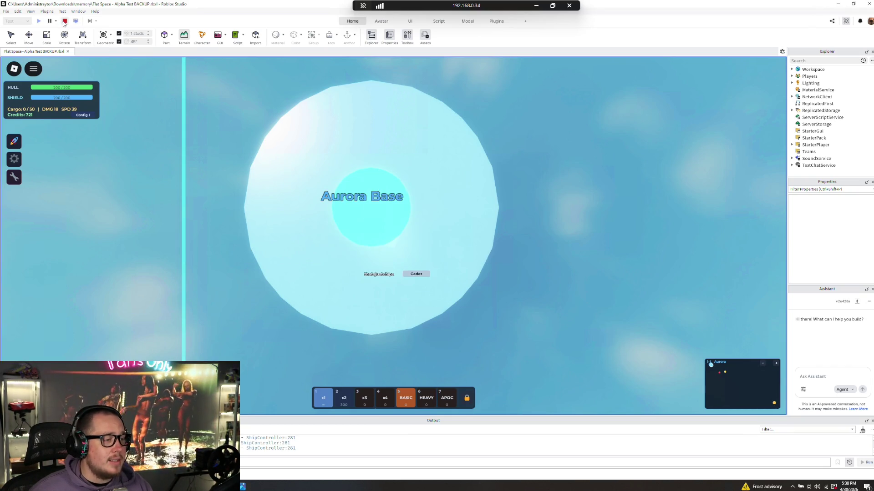
pyautogui.click(64, 22)
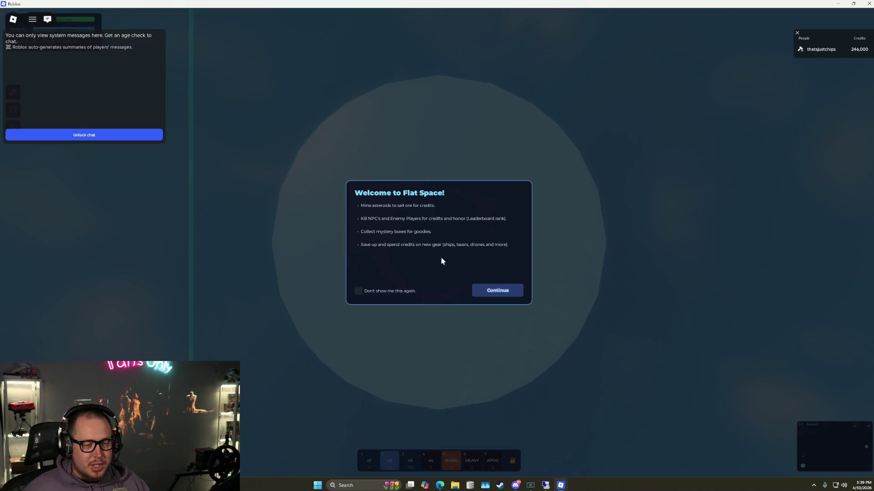
# - Continue past the Flat Space welcome dialog, then go back to the untitled Paint canvas
pyautogui.click(501, 291)
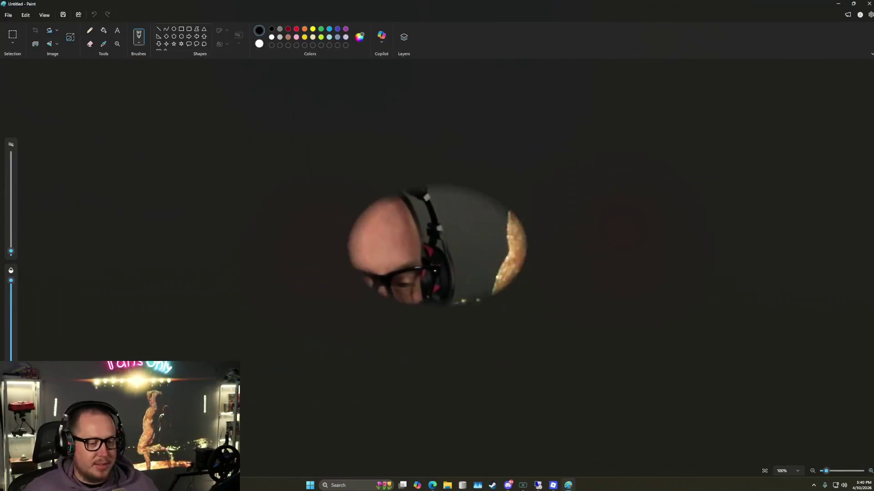
pyautogui.scroll(5, 439, 261)
# - Enlarge the canvas into a wide white area and draw a dark-red box near the top centre
pyautogui.moveTo(439, 260); pyautogui.dragTo(439, 58)
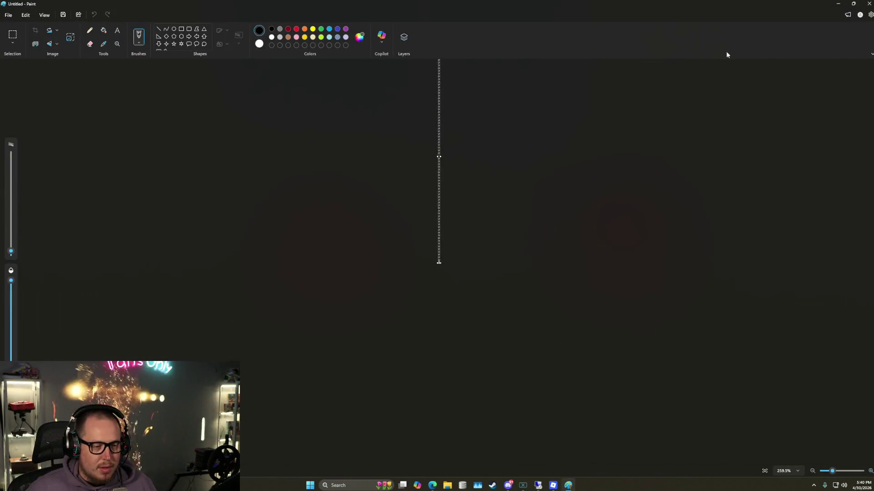
pyautogui.moveTo(439, 259); pyautogui.dragTo(754, 263)
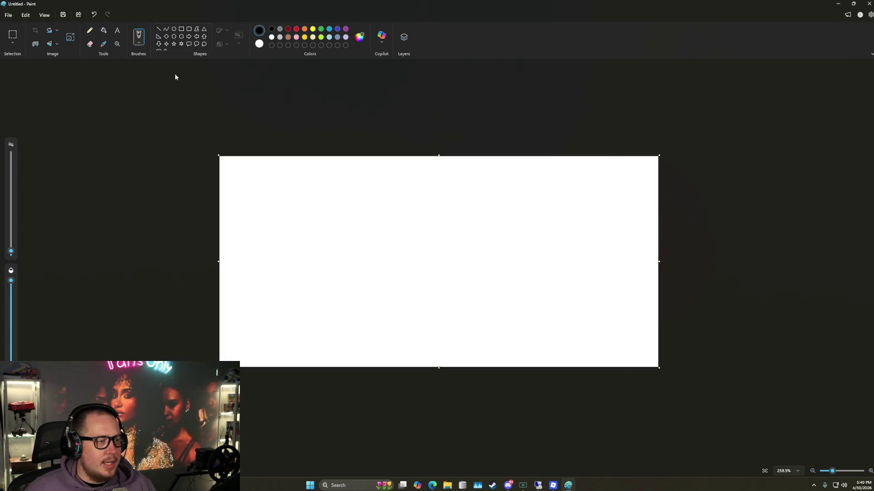
pyautogui.click(181, 30)
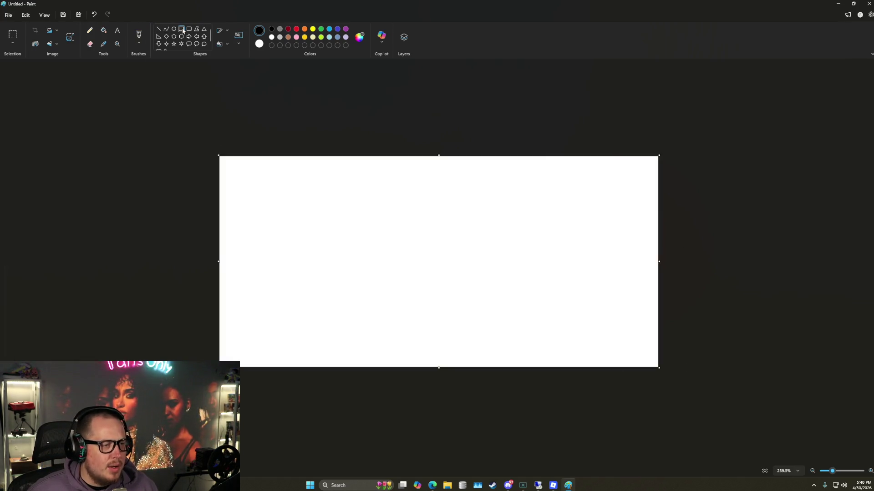
pyautogui.click(289, 29)
pyautogui.moveTo(384, 166)
pyautogui.mouseDown()
pyautogui.moveTo(497, 199)
pyautogui.moveTo(480, 219)
pyautogui.moveTo(453, 191)
pyautogui.moveTo(434, 192)
pyautogui.mouseUp()
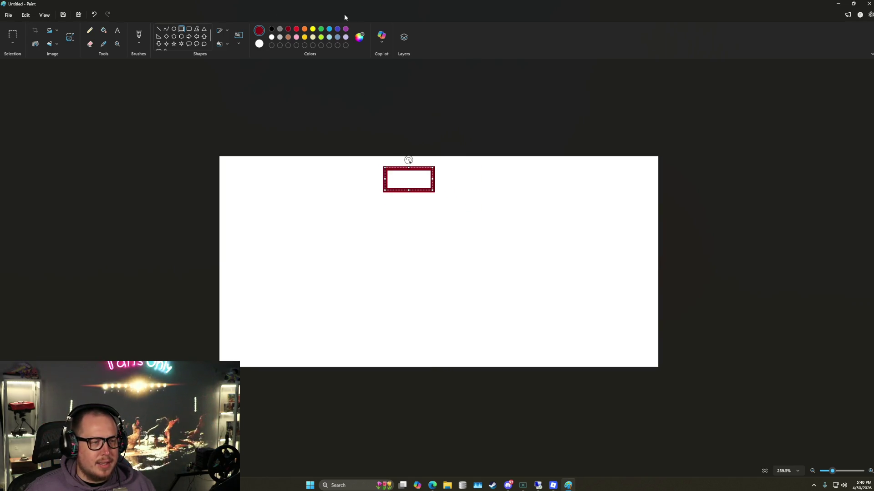
pyautogui.click(425, 149)
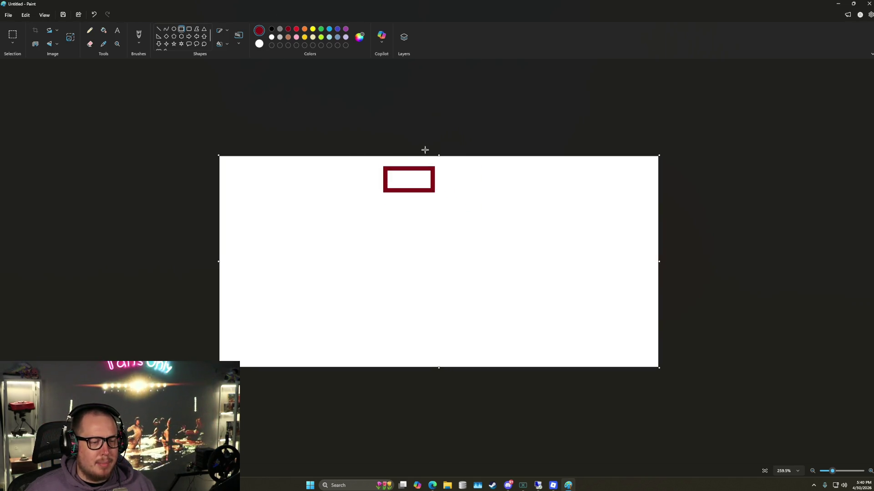
pyautogui.click(157, 30)
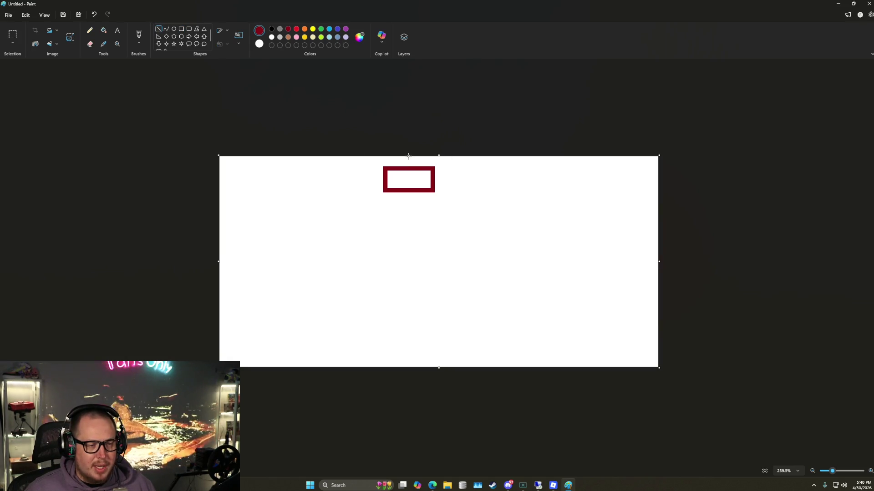
pyautogui.moveTo(408, 156); pyautogui.dragTo(408, 169)
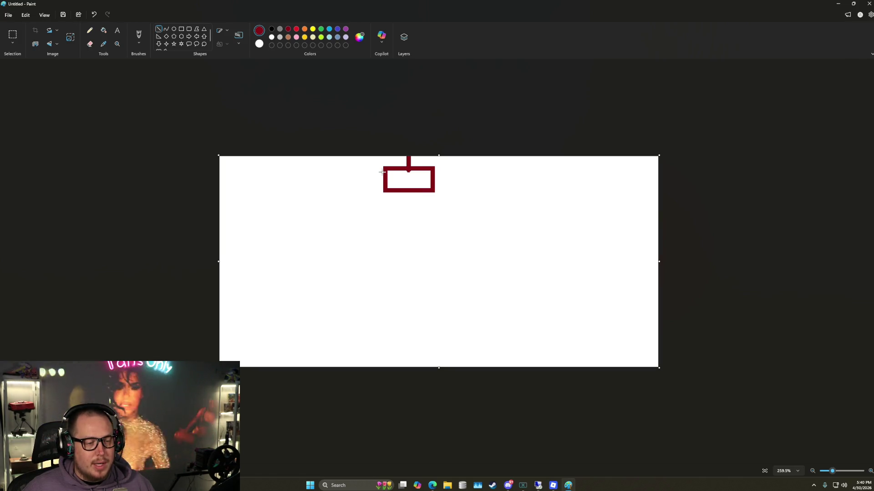
# - Undo a trial blue line and box, then draw a pink line left to a pink box
pyautogui.click(329, 28)
pyautogui.moveTo(387, 168)
pyautogui.mouseDown()
pyautogui.moveTo(269, 173)
pyautogui.moveTo(308, 178)
pyautogui.moveTo(327, 168)
pyautogui.mouseUp()
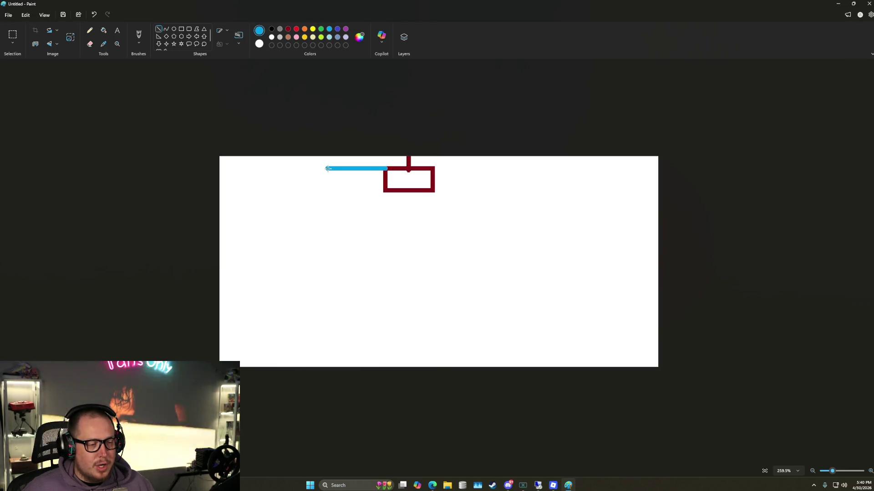
pyautogui.click(181, 29)
pyautogui.moveTo(266, 160); pyautogui.dragTo(327, 179)
pyautogui.hotkey('ctrl', 'z')
pyautogui.hotkey('ctrl', 'z')
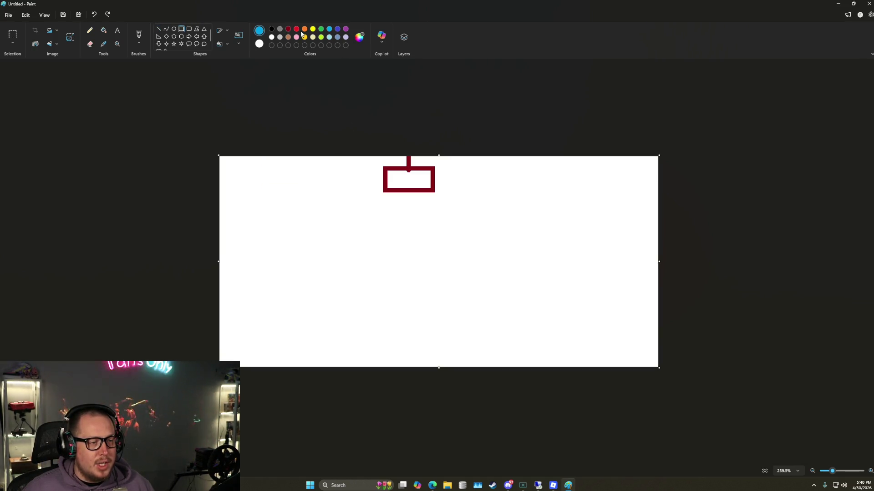
pyautogui.click(297, 36)
pyautogui.click(158, 29)
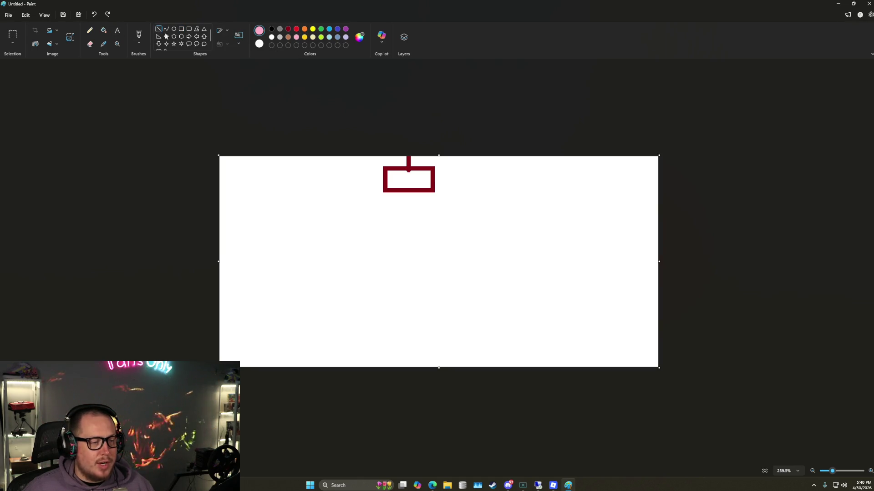
pyautogui.moveTo(385, 167)
pyautogui.mouseDown()
pyautogui.moveTo(312, 163)
pyautogui.moveTo(279, 172)
pyautogui.mouseUp()
pyautogui.click(181, 28)
pyautogui.click(266, 221)
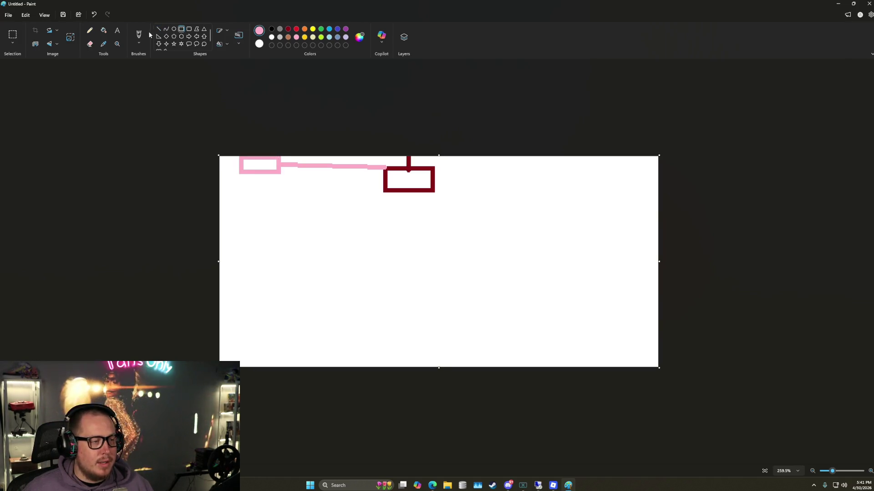
# - Draw blue, green and red branch lines down from the dark-red box
pyautogui.click(289, 30)
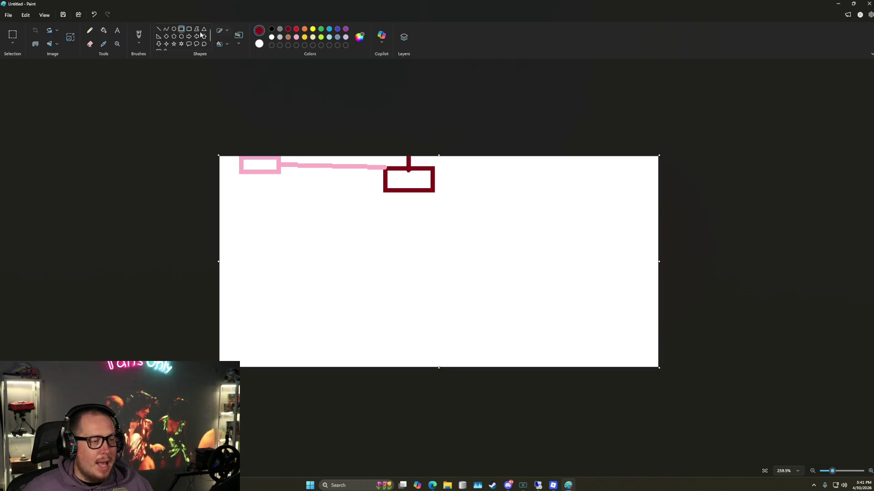
pyautogui.click(330, 30)
pyautogui.click(158, 29)
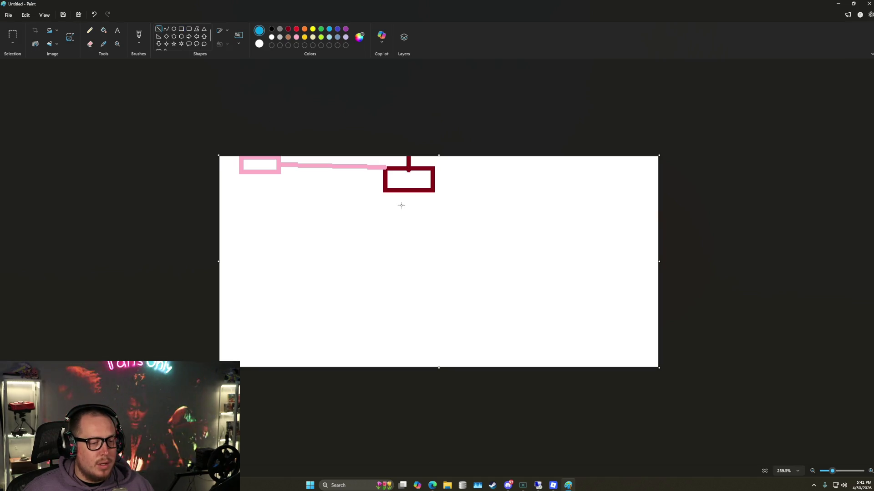
pyautogui.moveTo(386, 191); pyautogui.dragTo(333, 246)
pyautogui.click(296, 29)
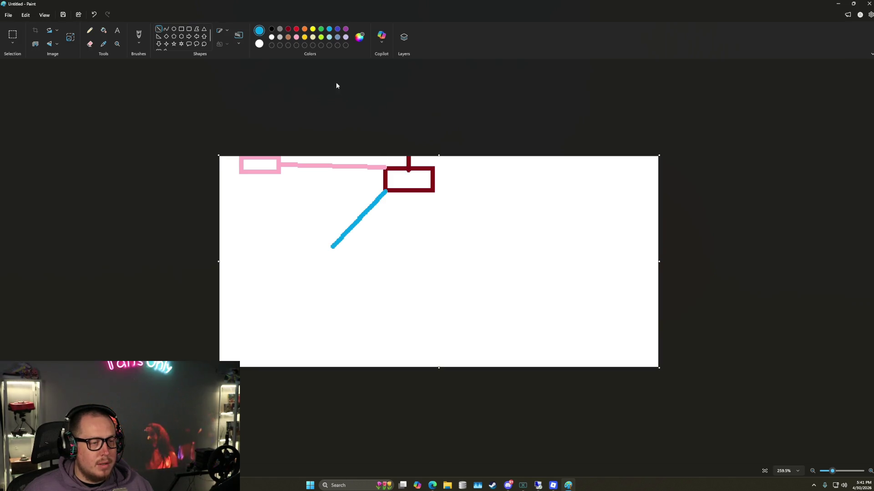
pyautogui.click(321, 29)
pyautogui.moveTo(409, 191); pyautogui.dragTo(408, 253)
pyautogui.click(296, 29)
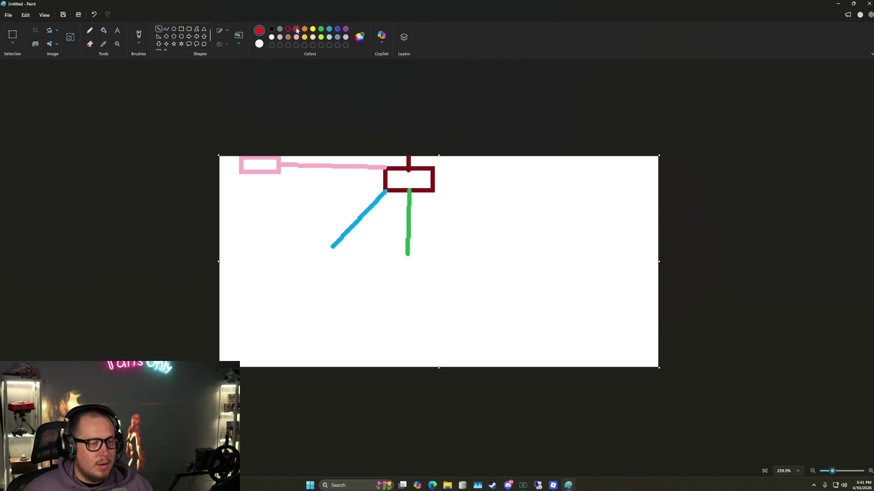
pyautogui.moveTo(433, 192); pyautogui.dragTo(489, 248)
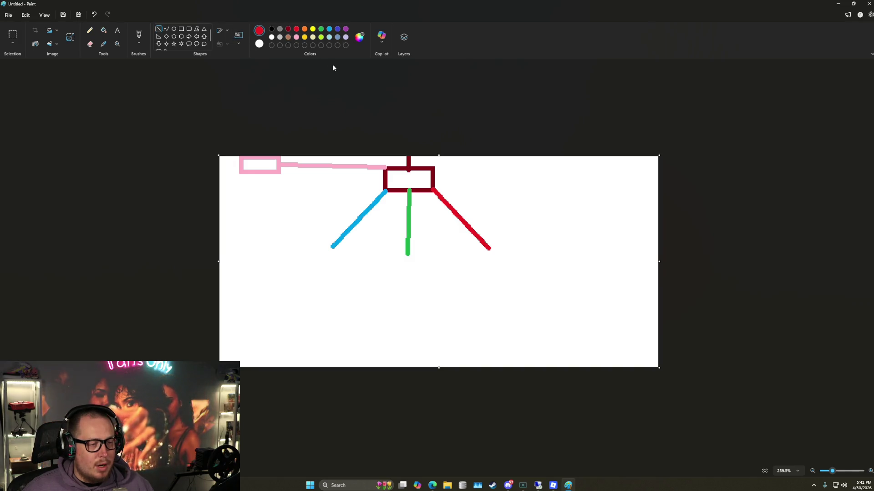
# - Connect the pink box to the dark-red box with blue, green and red lines
pyautogui.click(328, 30)
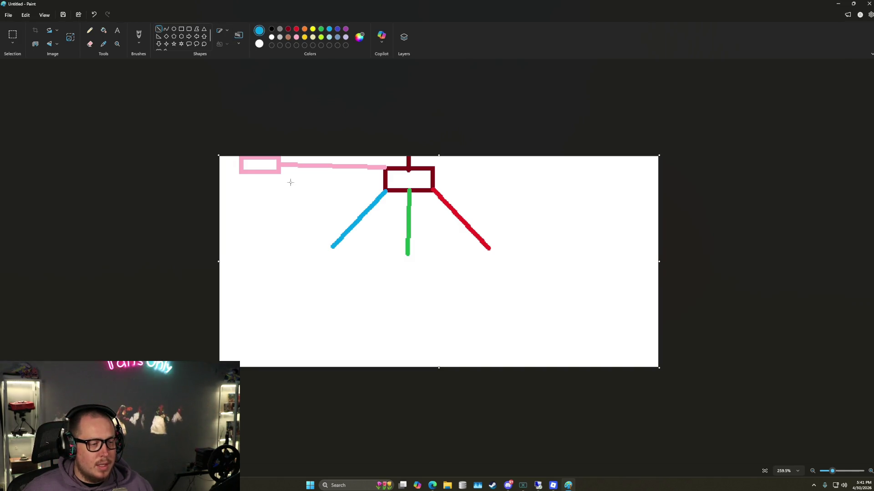
pyautogui.moveTo(277, 169); pyautogui.dragTo(384, 192)
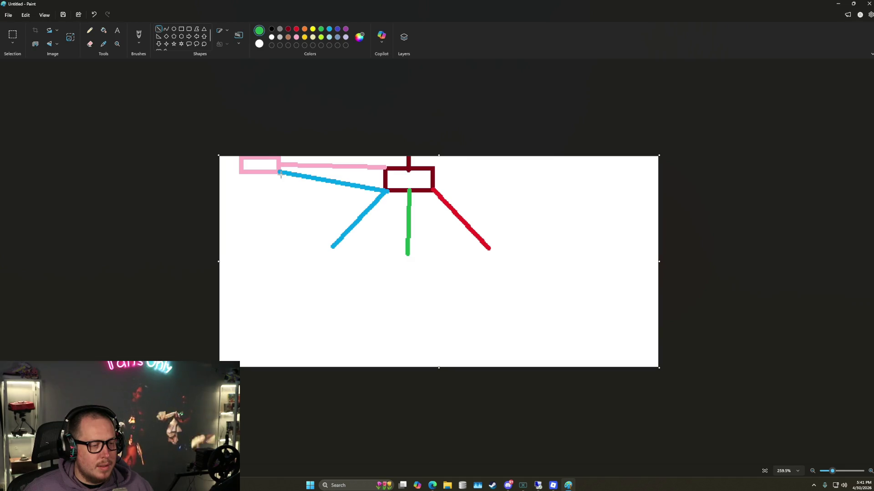
pyautogui.moveTo(279, 172); pyautogui.dragTo(409, 189)
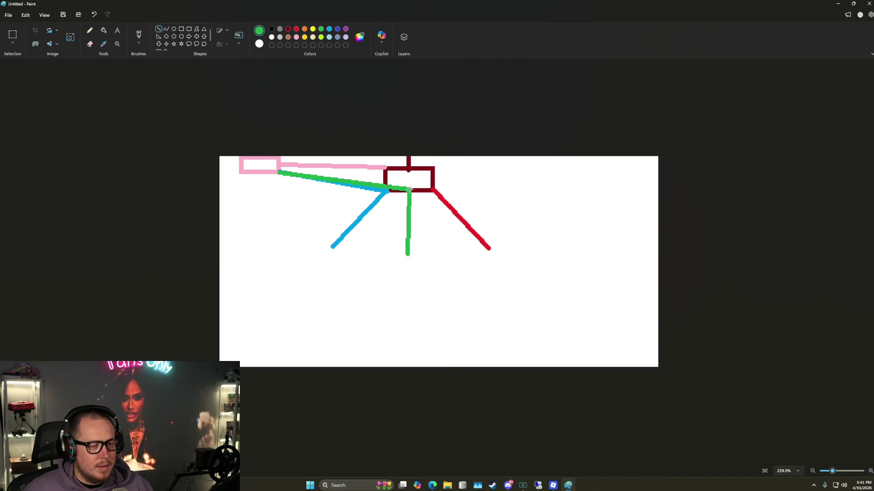
pyautogui.click(381, 136)
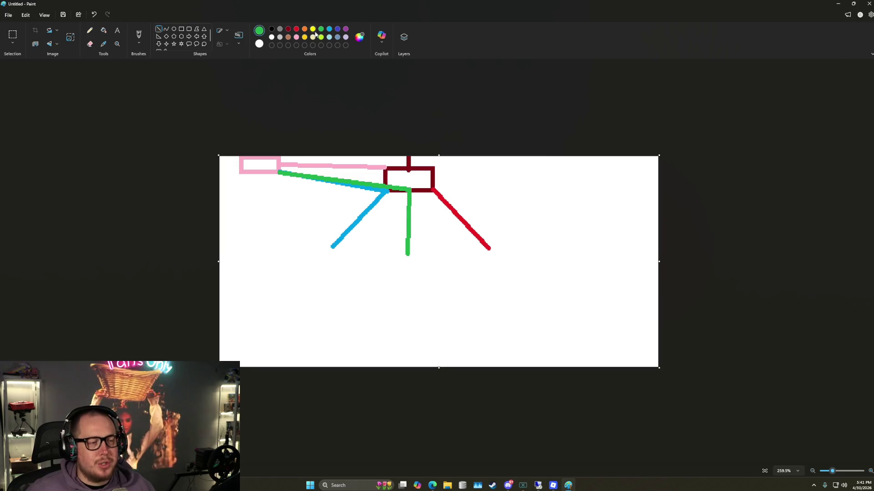
pyautogui.click(296, 29)
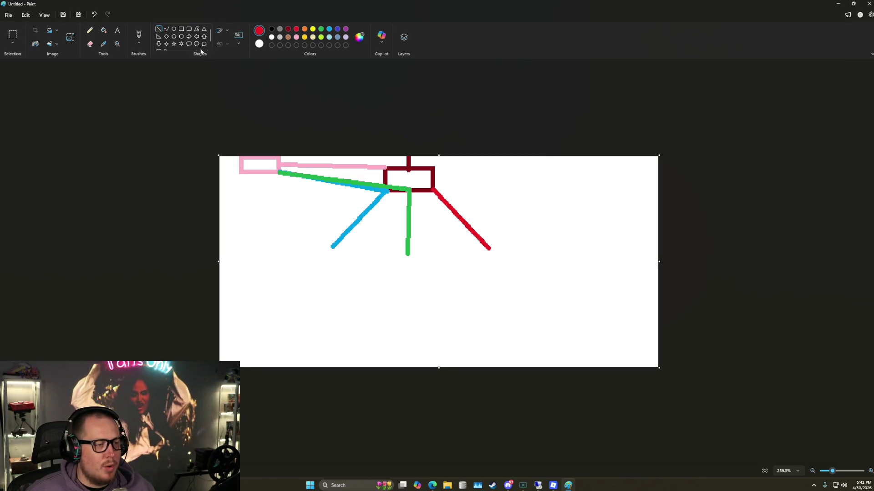
pyautogui.moveTo(280, 173)
pyautogui.mouseDown()
pyautogui.moveTo(431, 182)
pyautogui.moveTo(433, 190)
pyautogui.mouseUp()
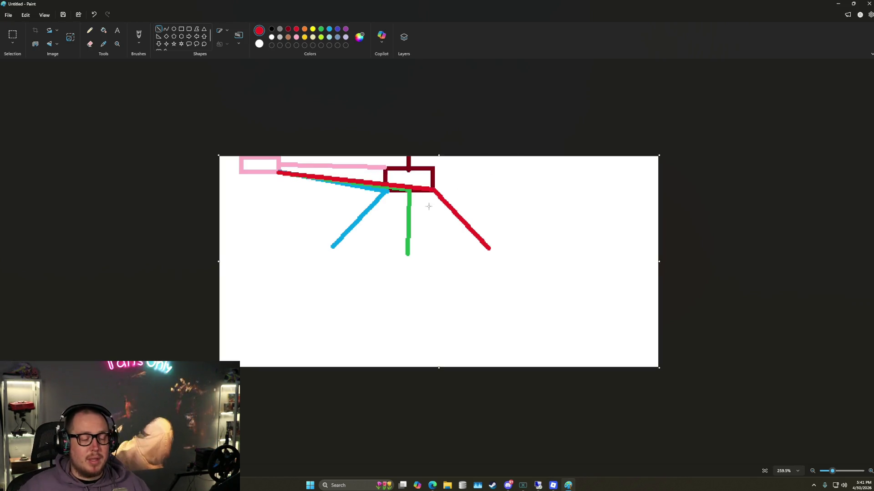
# - Draw a large light-blue box at the end of the blue branch
pyautogui.scroll(3, 423, 233)
pyautogui.scroll(2, 175, 106)
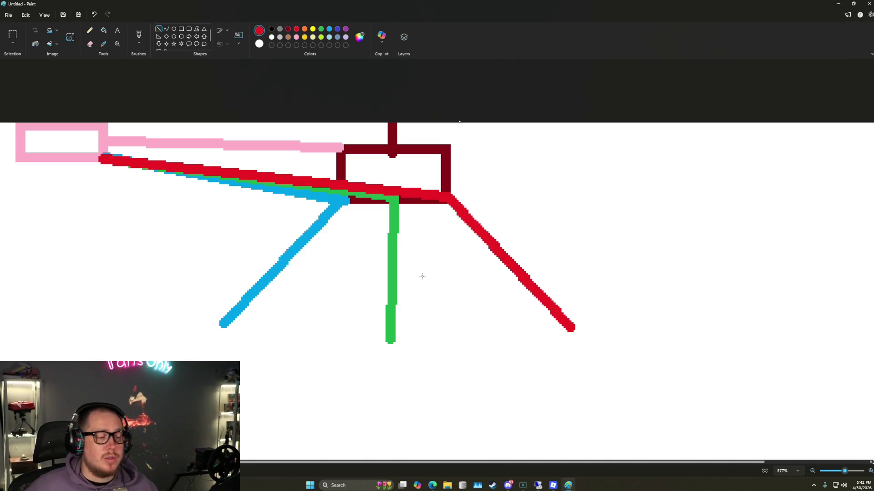
pyautogui.scroll(-4, 334, 214)
pyautogui.click(182, 30)
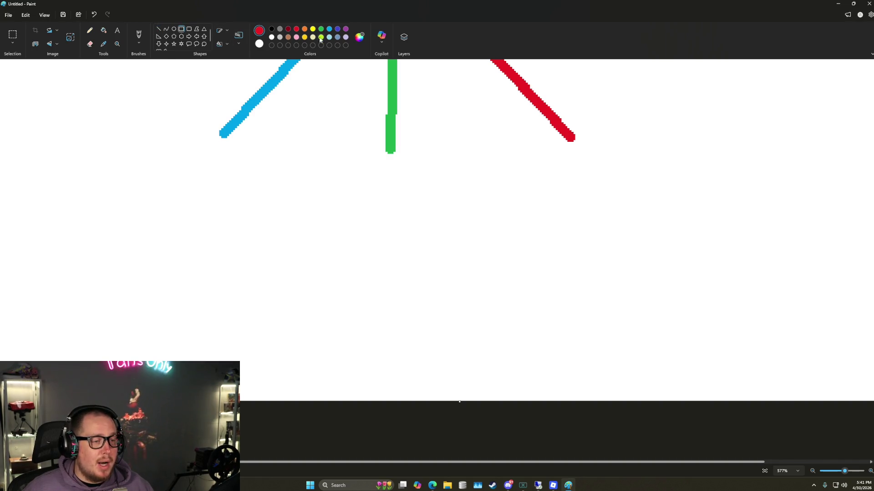
pyautogui.click(331, 31)
pyautogui.moveTo(145, 135)
pyautogui.mouseDown()
pyautogui.moveTo(272, 177)
pyautogui.moveTo(264, 194)
pyautogui.mouseUp()
pyautogui.click(310, 130)
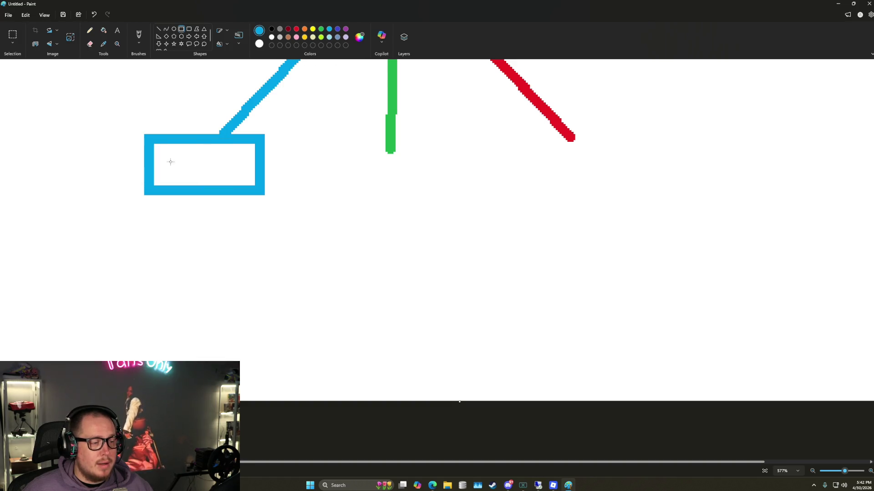
# - Add two rows of smaller blue boxes beneath the large blue box
pyautogui.moveTo(124, 206)
pyautogui.mouseDown()
pyautogui.moveTo(152, 228)
pyautogui.moveTo(205, 227)
pyautogui.mouseUp()
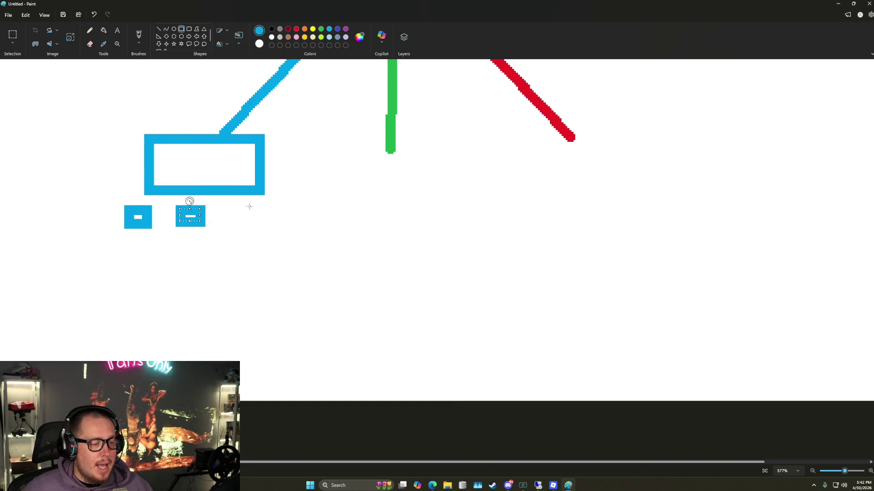
pyautogui.moveTo(245, 201); pyautogui.dragTo(272, 225)
pyautogui.moveTo(61, 259); pyautogui.dragTo(110, 286)
pyautogui.moveTo(124, 257); pyautogui.dragTo(172, 286)
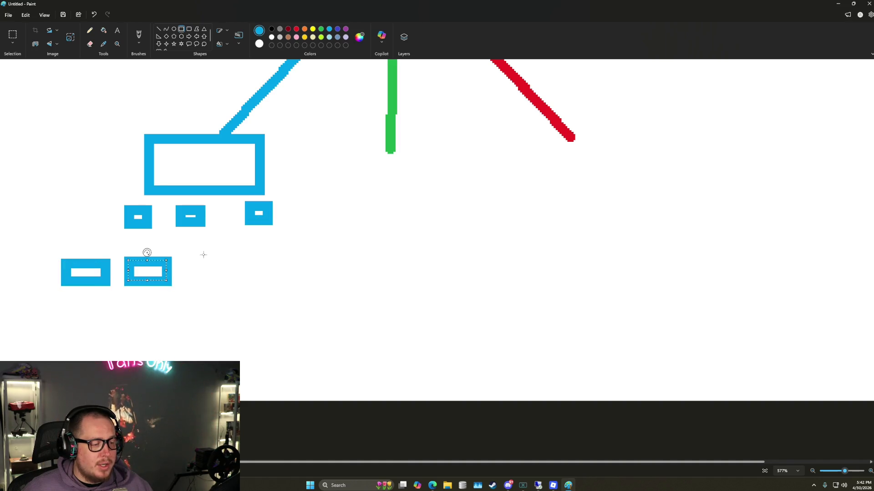
pyautogui.moveTo(200, 251)
pyautogui.mouseDown()
pyautogui.moveTo(241, 280)
pyautogui.moveTo(302, 285)
pyautogui.mouseUp()
pyautogui.scroll(3, 546, 137)
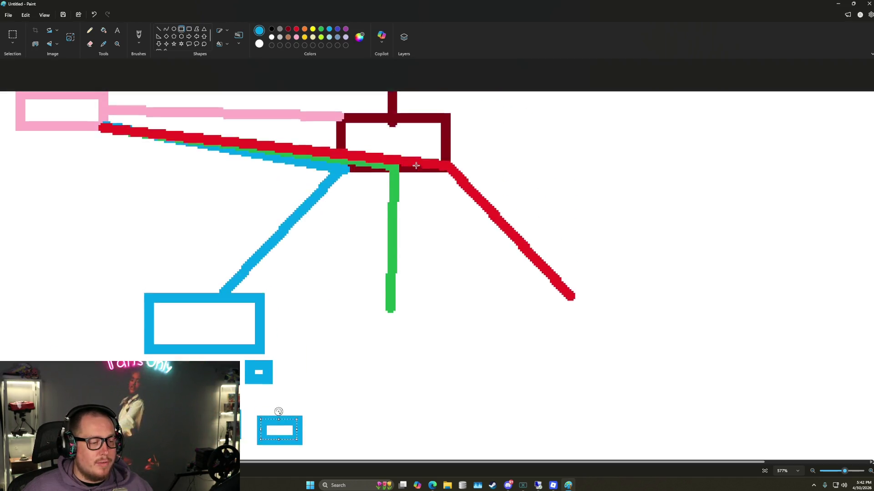
pyautogui.scroll(-3, 435, 191)
pyautogui.click(321, 29)
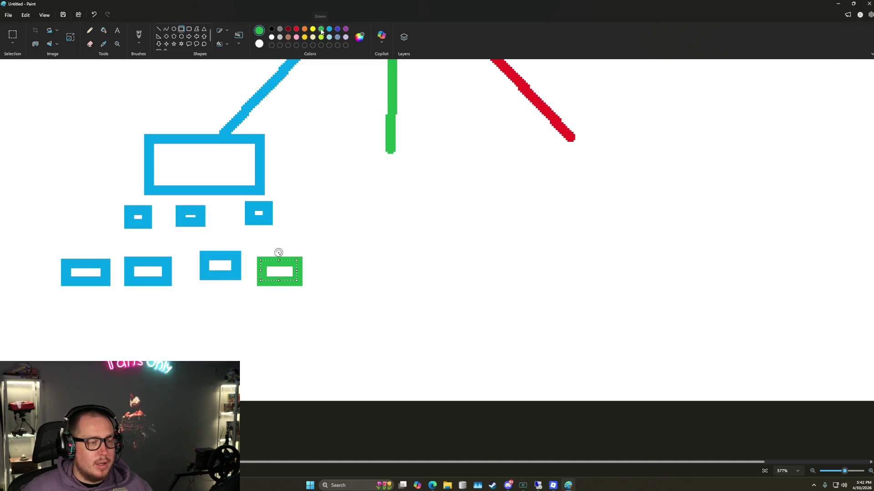
pyautogui.click(329, 28)
pyautogui.click(371, 117)
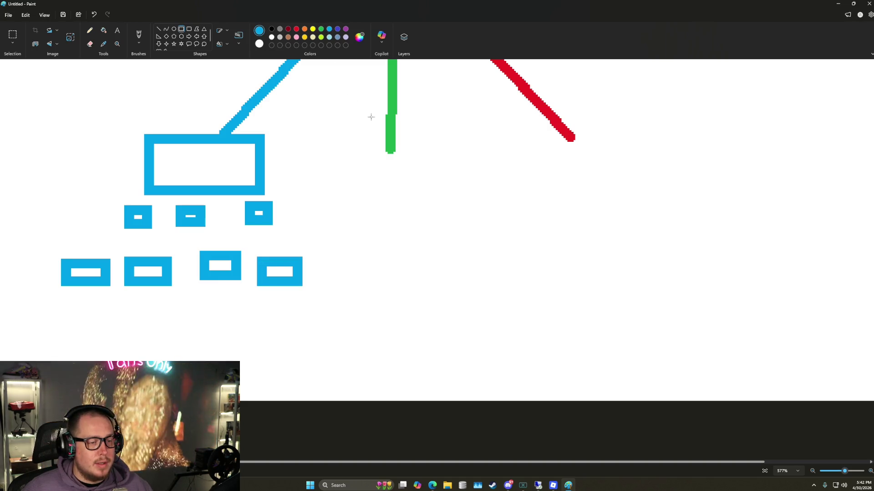
# - Draw a large green box under the green line with four small green boxes below
pyautogui.click(321, 28)
pyautogui.moveTo(358, 148)
pyautogui.mouseDown()
pyautogui.moveTo(445, 191)
pyautogui.moveTo(458, 223)
pyautogui.mouseUp()
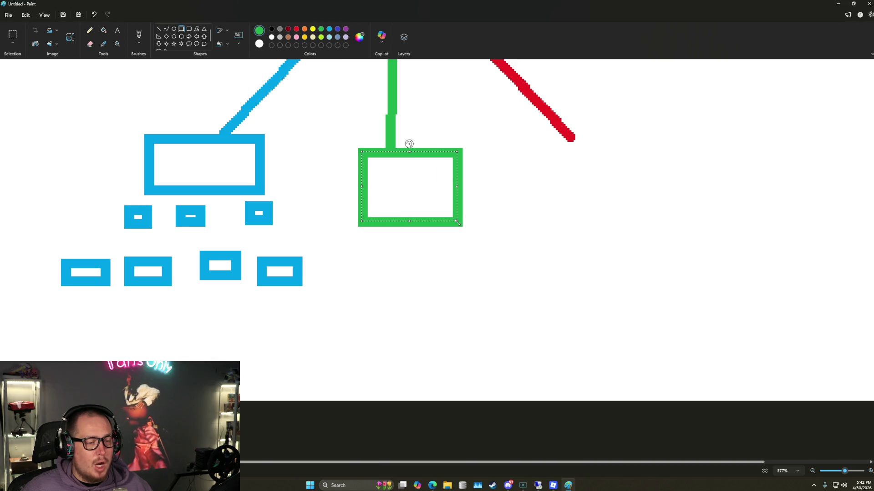
pyautogui.moveTo(336, 245)
pyautogui.mouseDown()
pyautogui.moveTo(370, 267)
pyautogui.moveTo(397, 254)
pyautogui.moveTo(420, 272)
pyautogui.mouseUp()
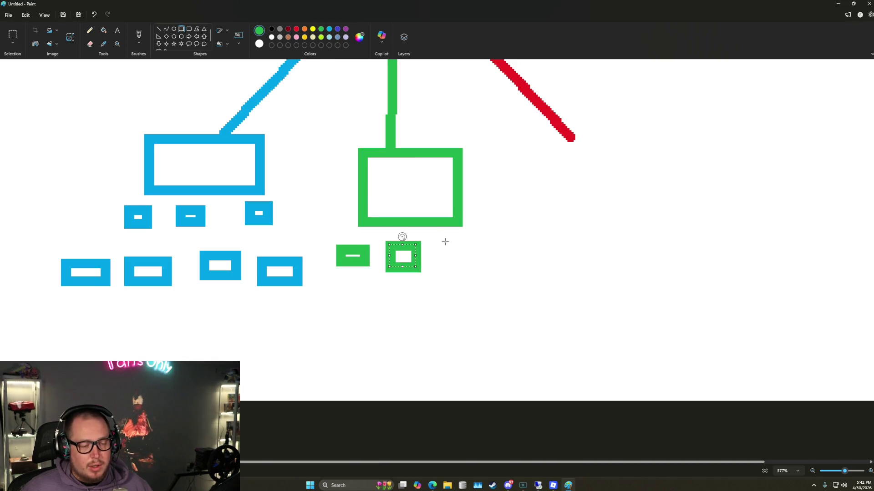
pyautogui.moveTo(443, 235); pyautogui.dragTo(486, 268)
pyautogui.moveTo(346, 314)
pyautogui.mouseDown()
pyautogui.moveTo(379, 336)
pyautogui.moveTo(421, 338)
pyautogui.mouseUp()
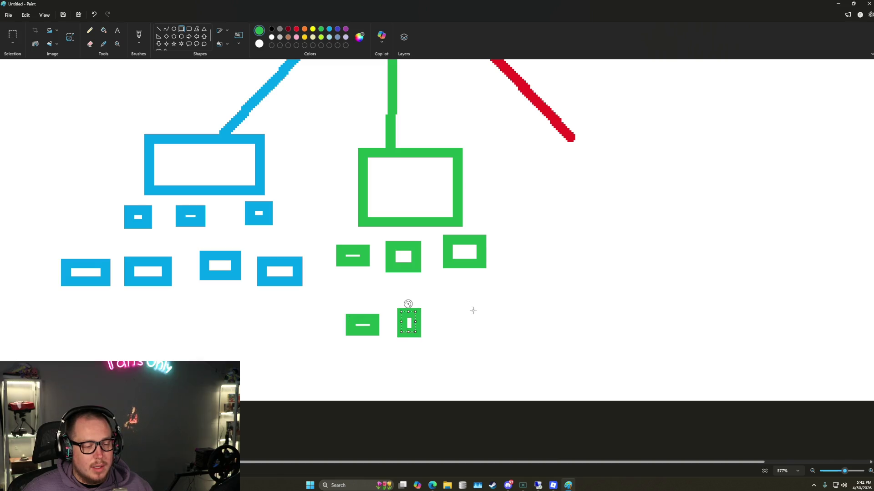
pyautogui.moveTo(471, 299); pyautogui.dragTo(511, 337)
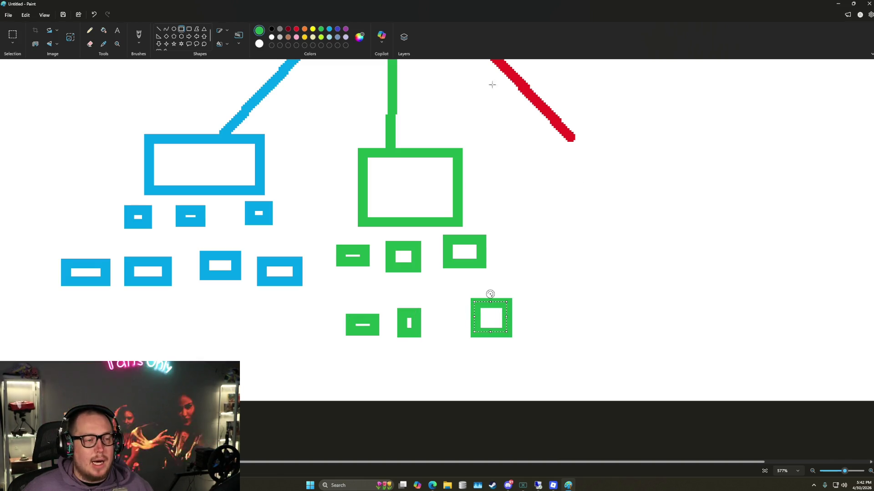
pyautogui.click(289, 29)
pyautogui.click(296, 30)
pyautogui.click(467, 155)
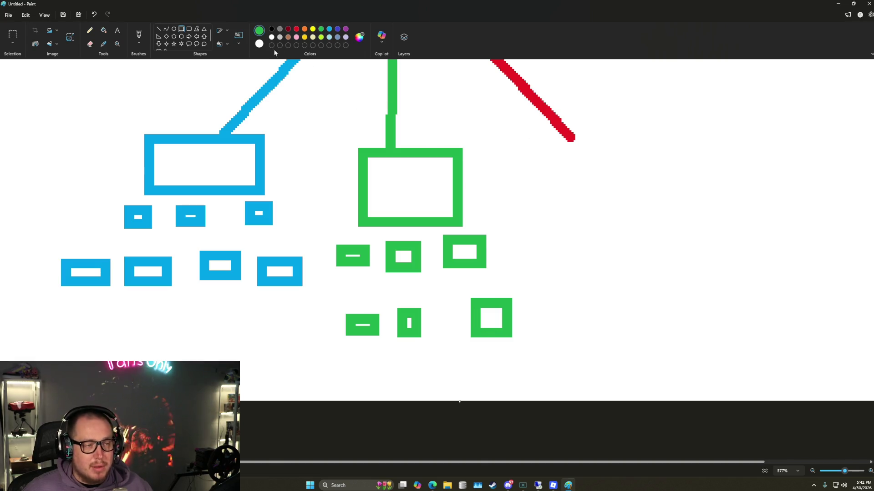
# - Draw a large red box at the red line's end with six small red boxes beneath
pyautogui.click(297, 29)
pyautogui.moveTo(530, 135)
pyautogui.mouseDown()
pyautogui.moveTo(683, 205)
pyautogui.moveTo(648, 235)
pyautogui.moveTo(648, 206)
pyautogui.mouseUp()
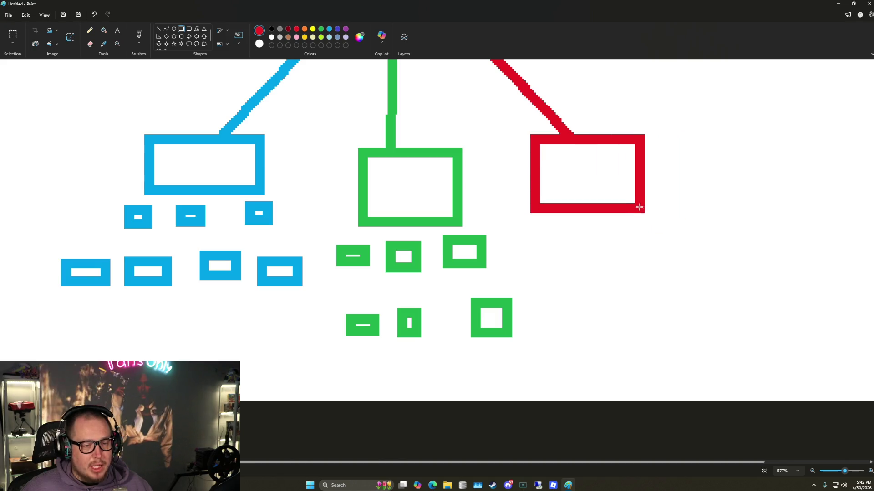
pyautogui.click(561, 227)
pyautogui.moveTo(520, 226); pyautogui.dragTo(581, 266)
pyautogui.moveTo(615, 231); pyautogui.dragTo(676, 262)
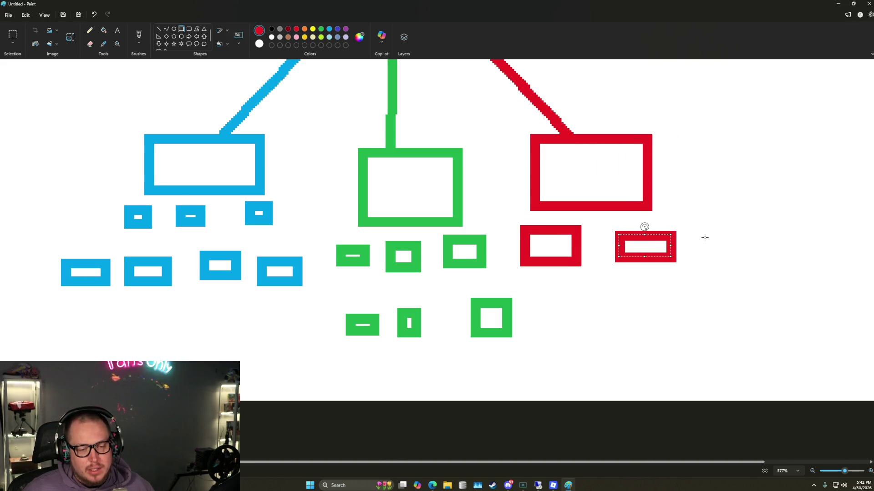
pyautogui.moveTo(700, 233); pyautogui.dragTo(749, 259)
pyautogui.moveTo(560, 298); pyautogui.dragTo(622, 327)
pyautogui.moveTo(662, 284); pyautogui.dragTo(708, 318)
pyautogui.moveTo(747, 286); pyautogui.dragTo(779, 311)
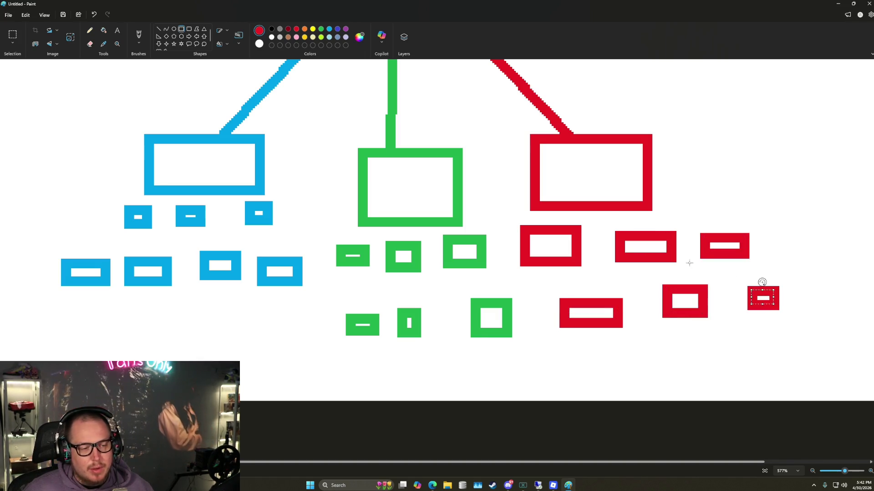
pyautogui.scroll(5, 690, 263)
pyautogui.scroll(-5, 689, 263)
pyautogui.scroll(-2, 455, 198)
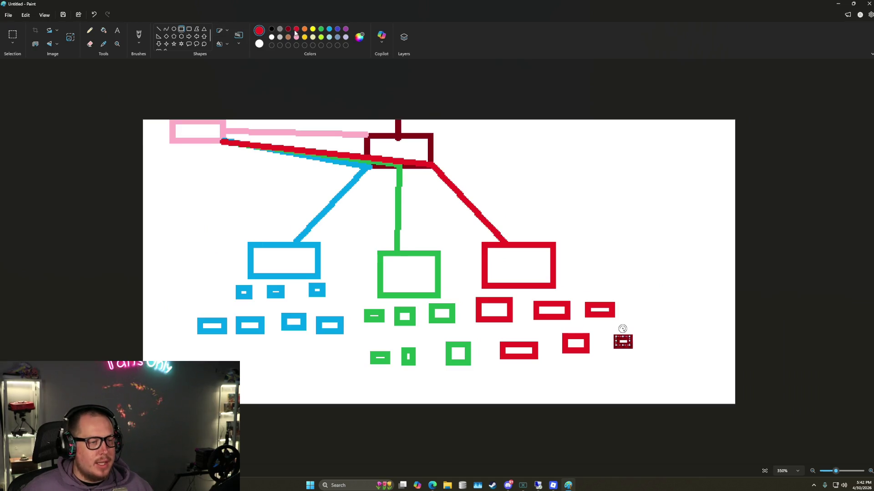
# - Keep the last small box red after briefly making it blue, and commit it
pyautogui.click(329, 29)
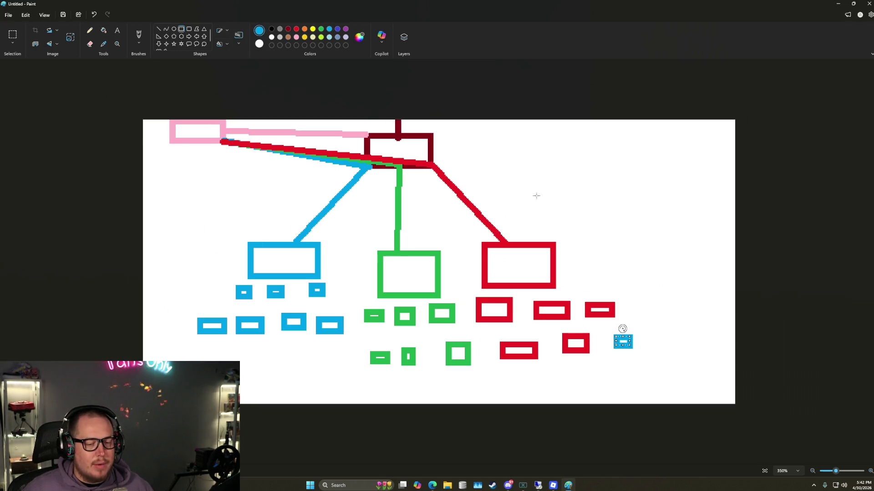
pyautogui.click(296, 28)
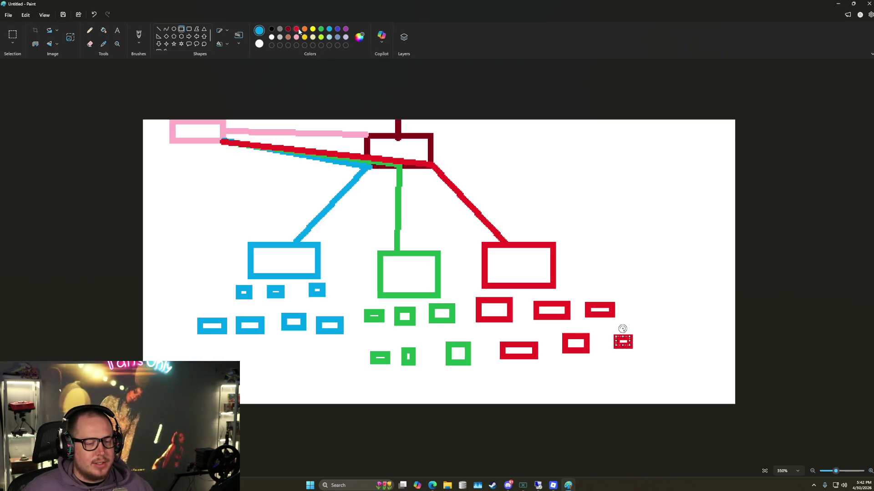
pyautogui.click(566, 150)
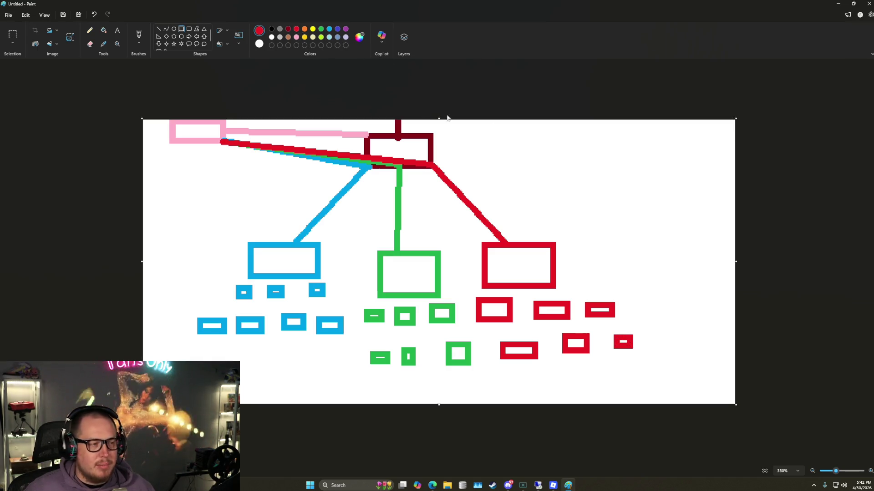
pyautogui.click(159, 30)
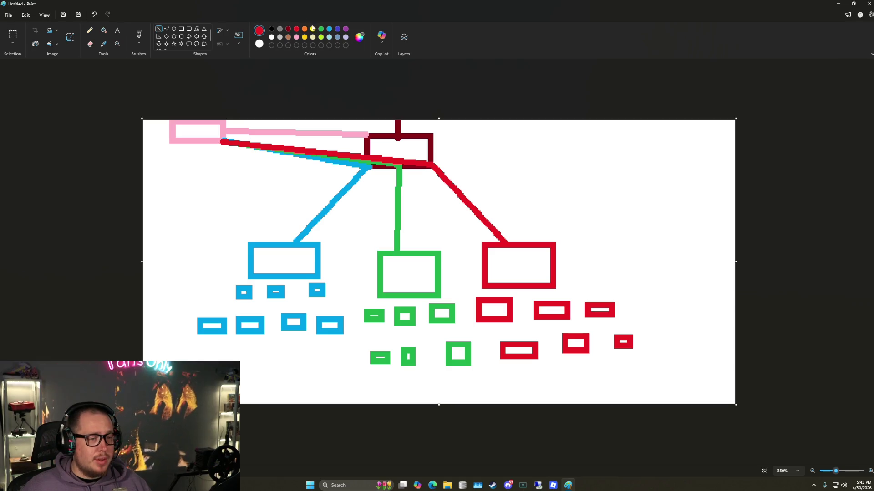
pyautogui.click(117, 30)
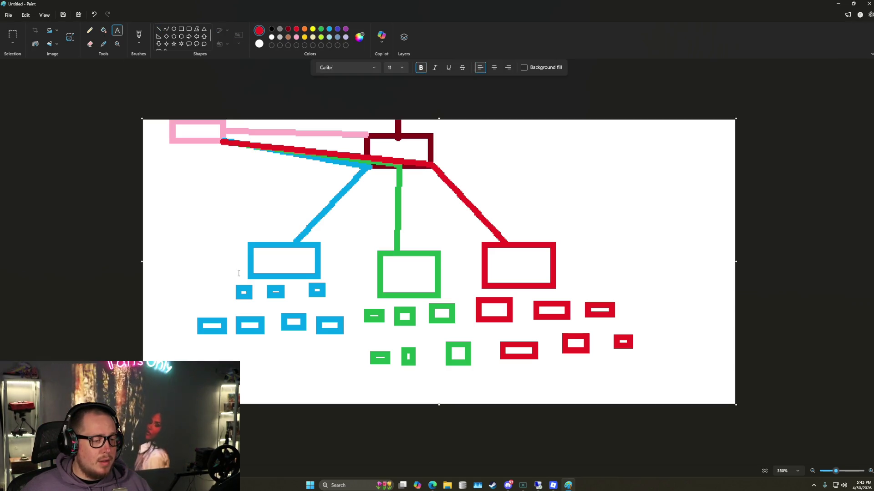
# - Label the blue box 1-1 in black text
pyautogui.click(274, 258)
pyautogui.write('1')
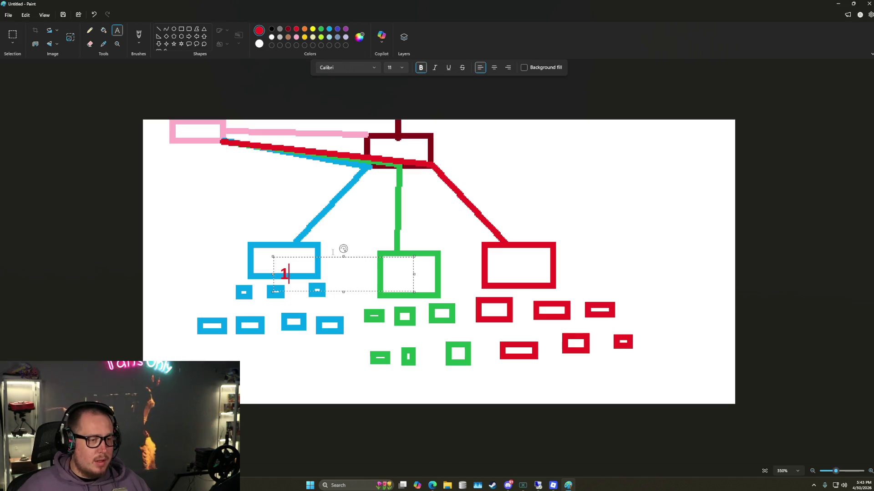
pyautogui.press('BackSpace')
pyautogui.click(272, 29)
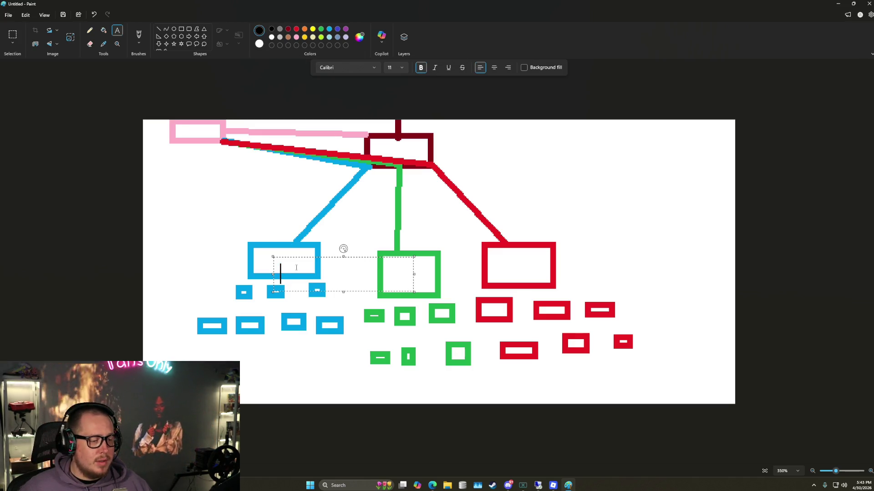
pyautogui.write('1-1')
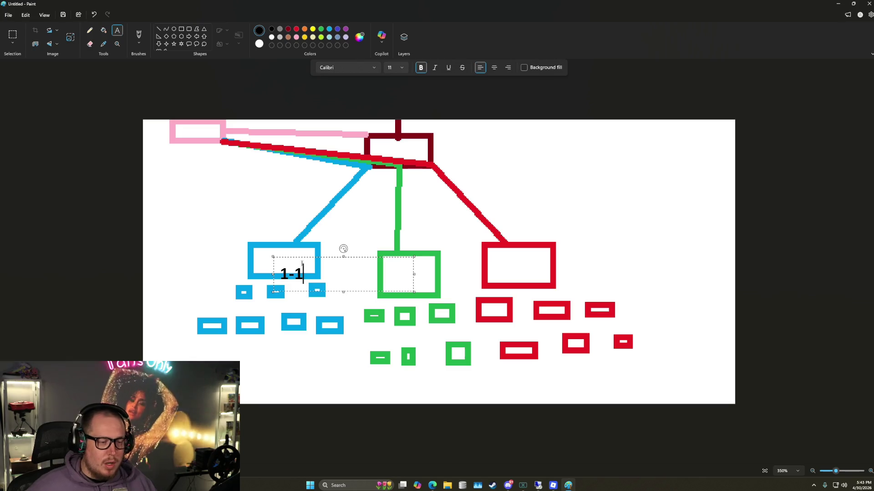
pyautogui.moveTo(313, 258); pyautogui.dragTo(306, 244)
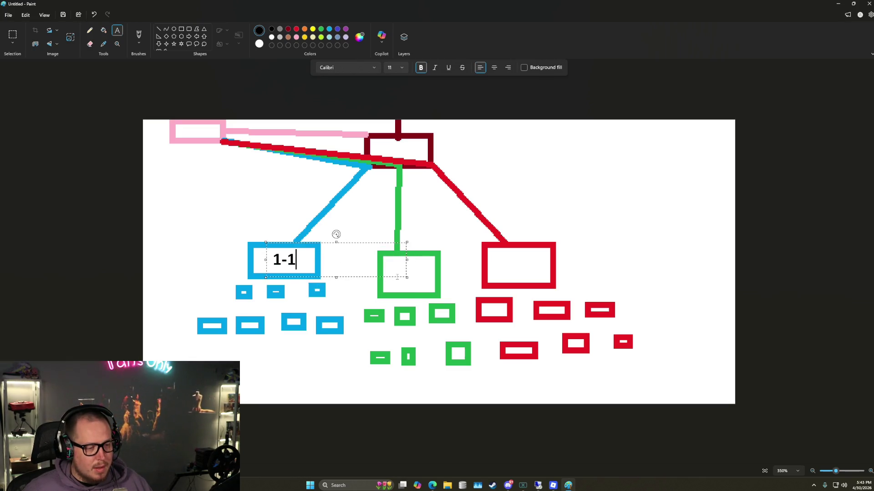
pyautogui.click(415, 275)
# - Label the green box 2-1 and the red box 3-1, then switch to Roblox
pyautogui.click(396, 276)
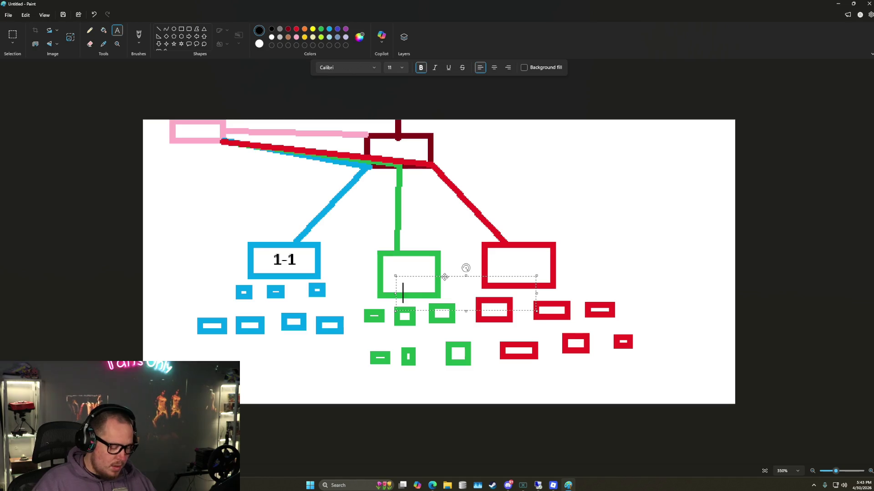
pyautogui.write('2-1')
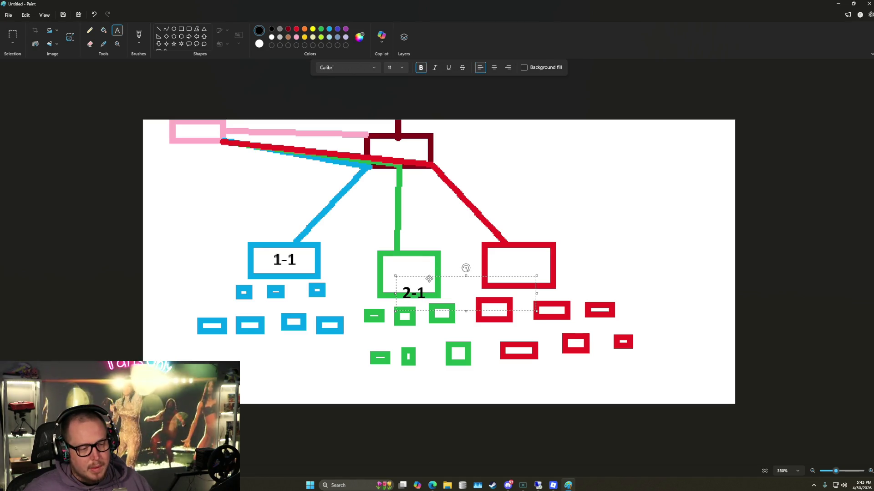
pyautogui.moveTo(429, 278); pyautogui.dragTo(423, 259)
pyautogui.click(569, 255)
pyautogui.click(503, 268)
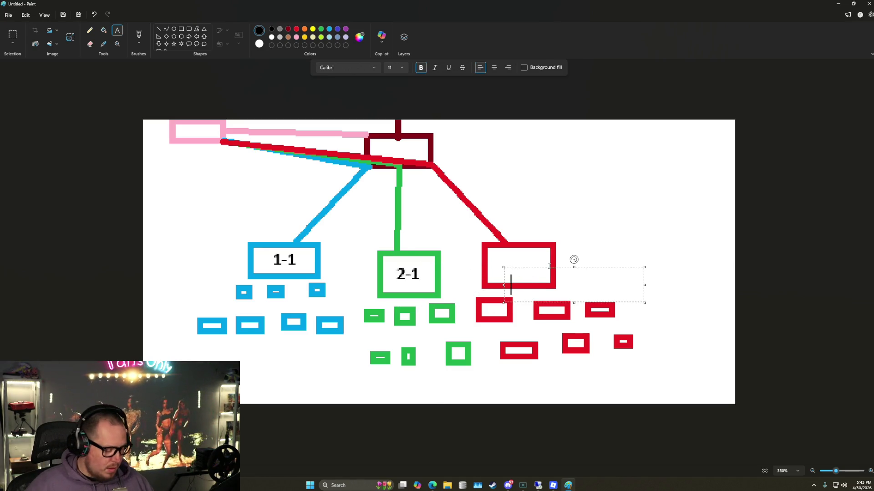
pyautogui.write('3-1')
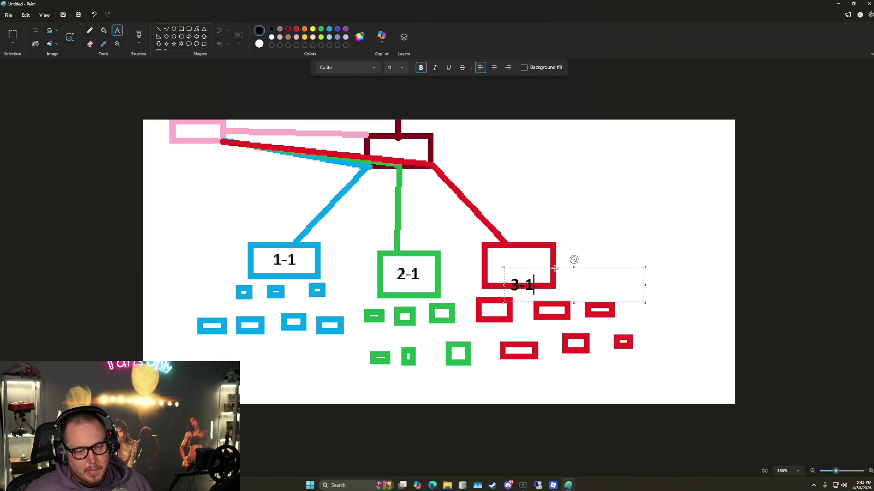
pyautogui.moveTo(554, 268); pyautogui.dragTo(550, 250)
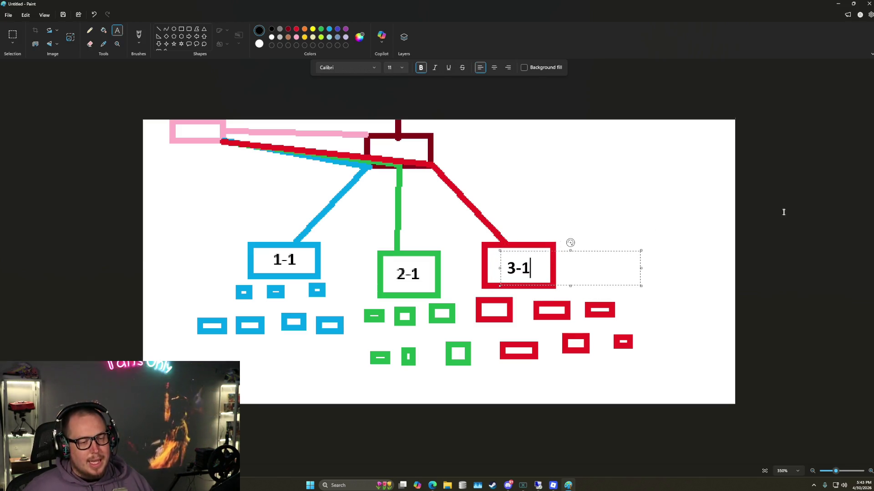
pyautogui.click(783, 212)
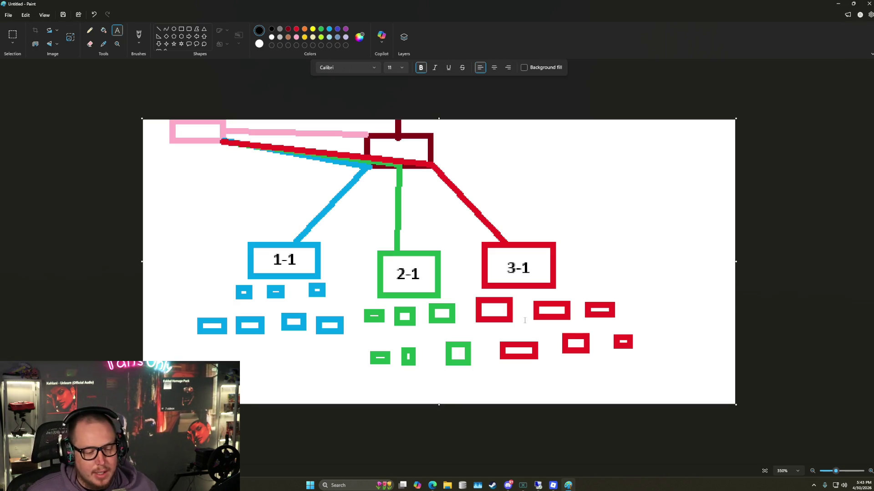
pyautogui.click(553, 485)
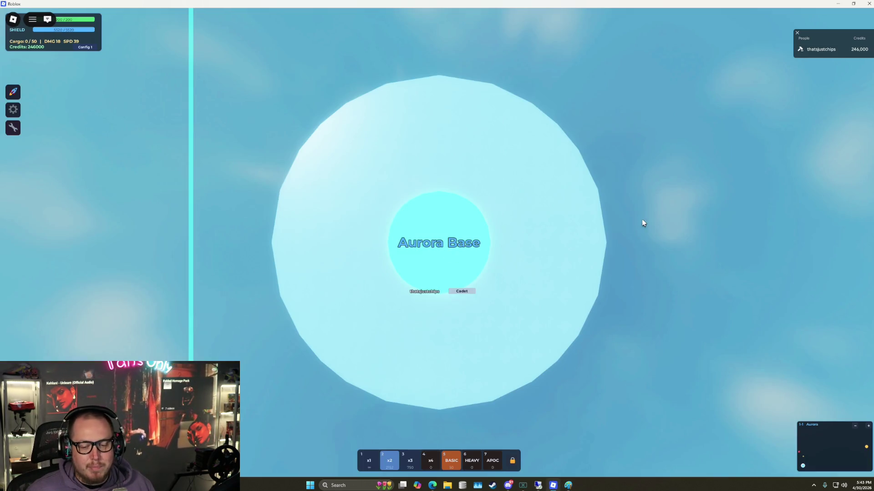
# - Fly away from Aurora Base, enlarge the minimap and jump at the sun into sector 1-2
pyautogui.press('w')
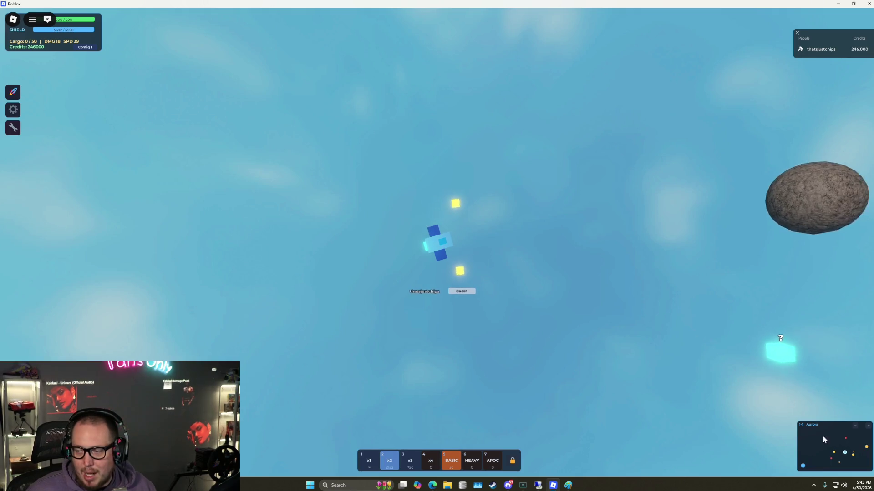
pyautogui.click(867, 426)
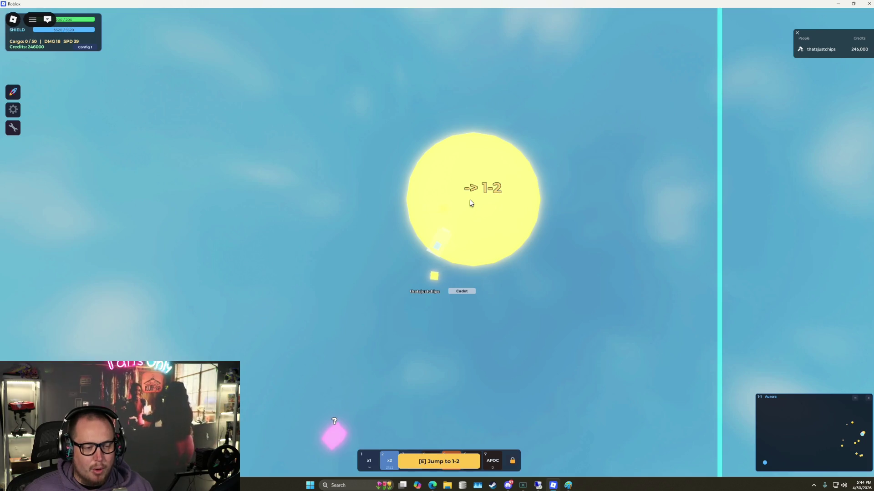
pyautogui.press('e')
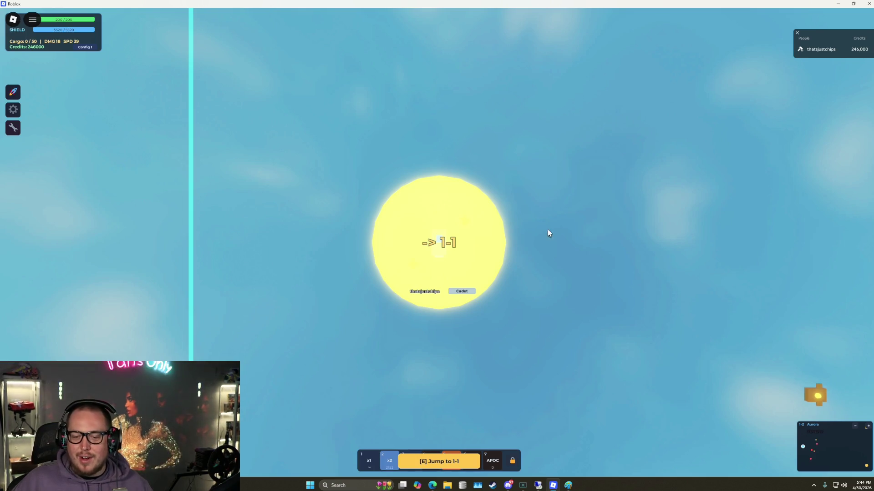
pyautogui.moveTo(462, 277)
pyautogui.mouseDown()
pyautogui.moveTo(415, 277)
pyautogui.moveTo(426, 222)
pyautogui.moveTo(484, 197)
pyautogui.moveTo(444, 209)
pyautogui.moveTo(419, 285)
pyautogui.mouseUp()
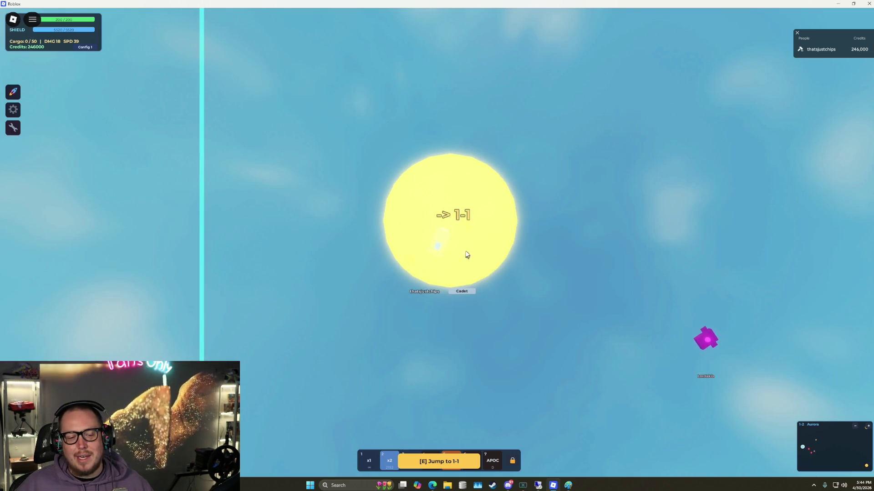
# - Fire at the purple ship and mine nearby asteroids for ore
pyautogui.click(699, 398)
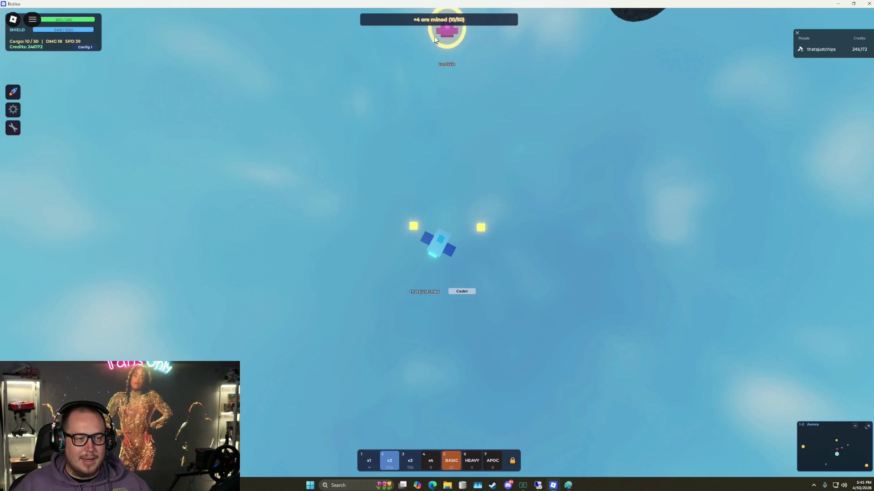
pyautogui.click(434, 40)
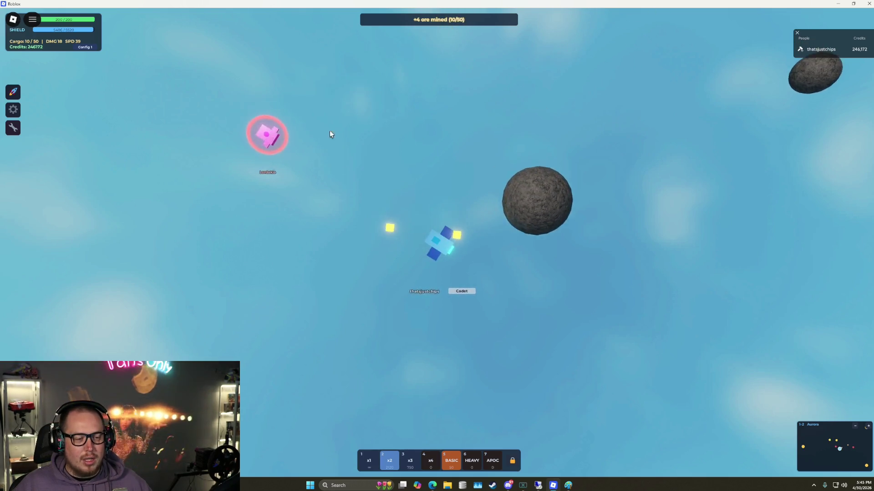
pyautogui.click(575, 231)
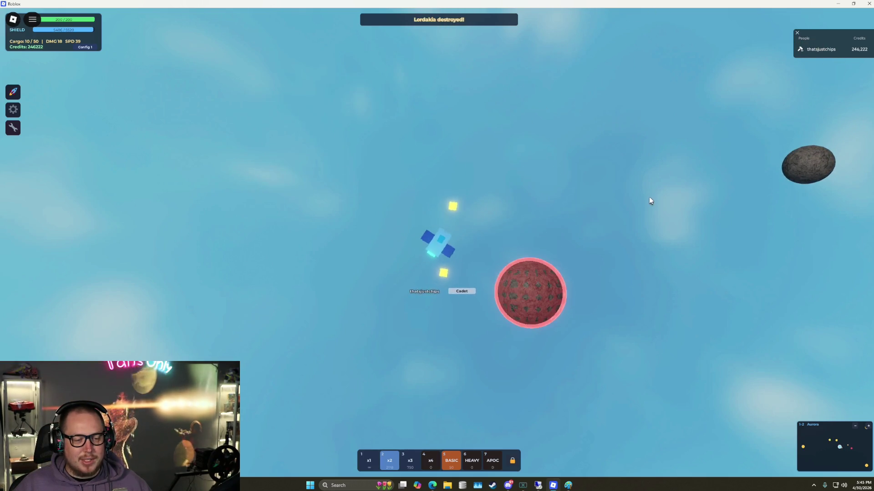
pyautogui.click(678, 288)
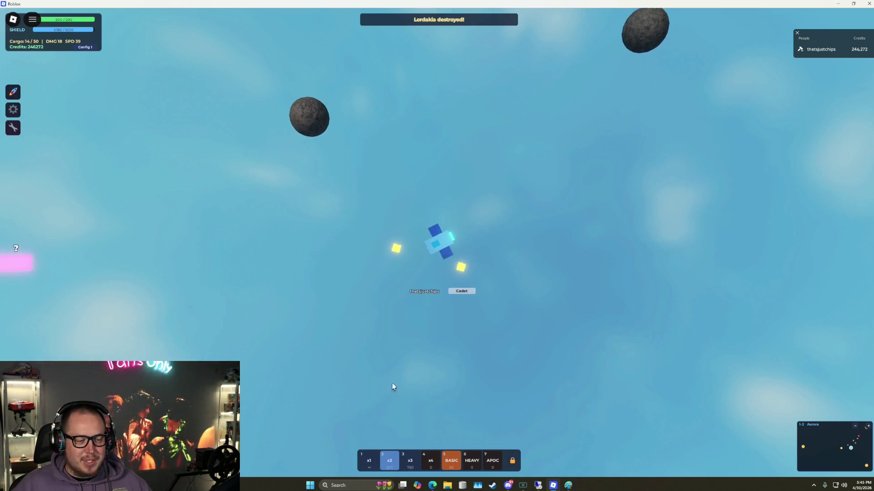
pyautogui.click(296, 377)
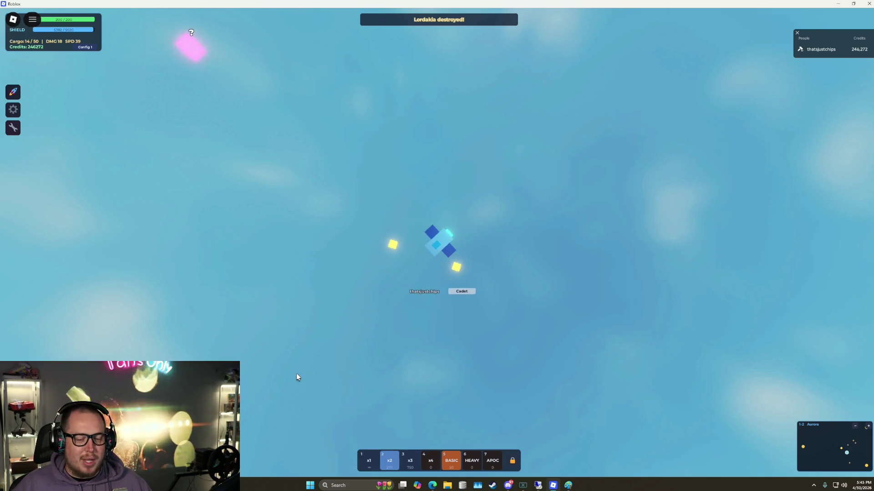
pyautogui.click(499, 396)
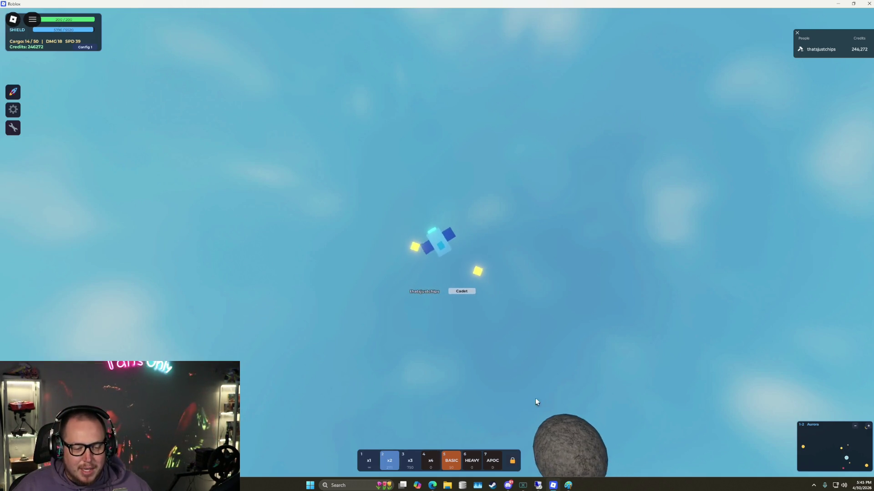
pyautogui.click(520, 372)
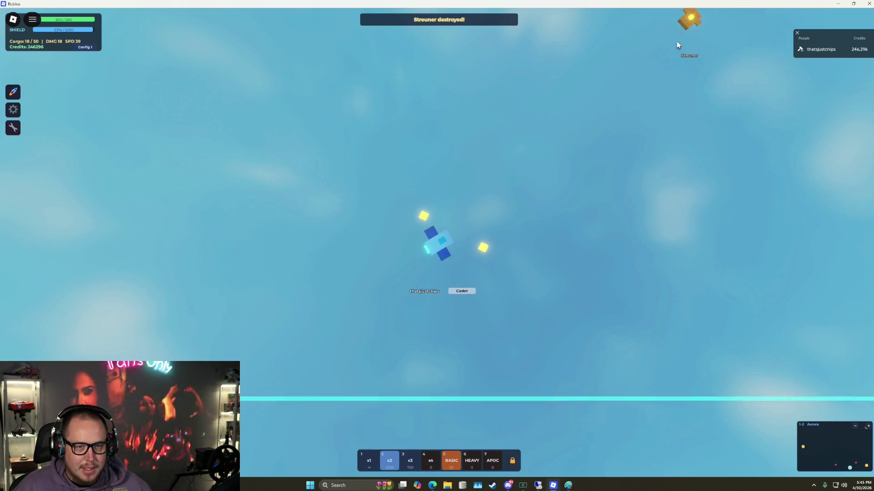
pyautogui.click(731, 226)
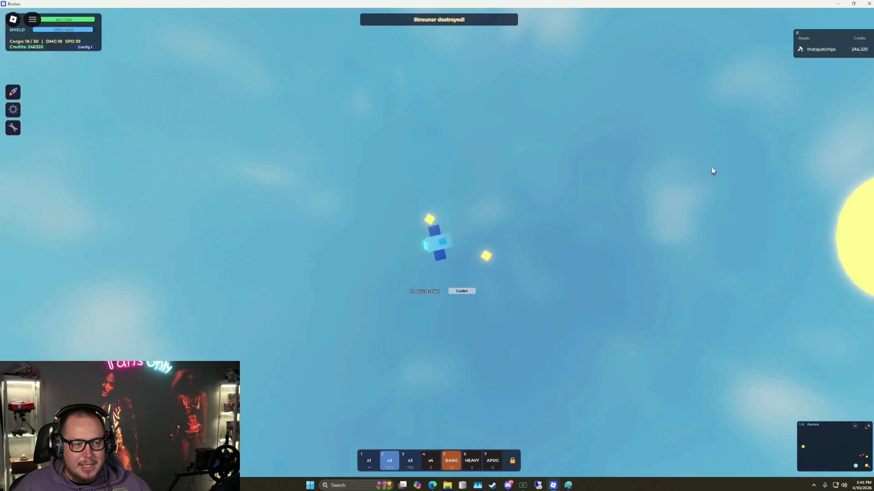
# - Destroy the Streuners and Lordakia, collect the cyan bonus box, and warp to sector 1-3
pyautogui.click(433, 66)
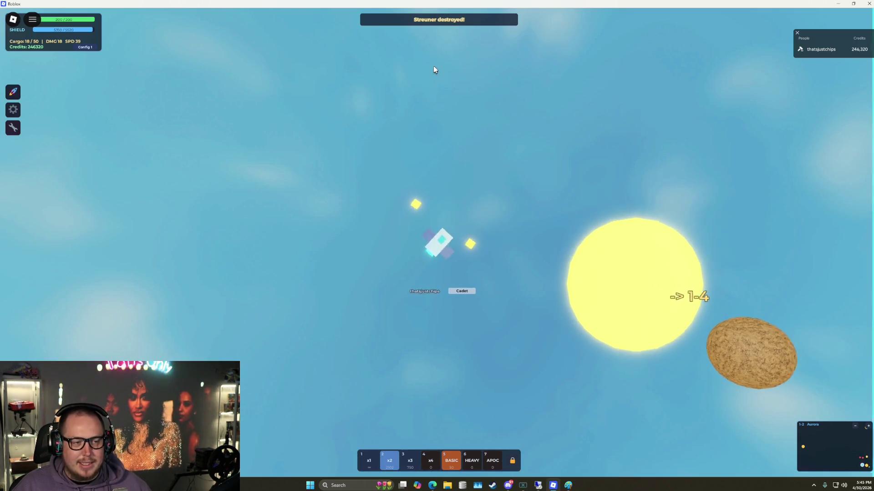
pyautogui.click(579, 156)
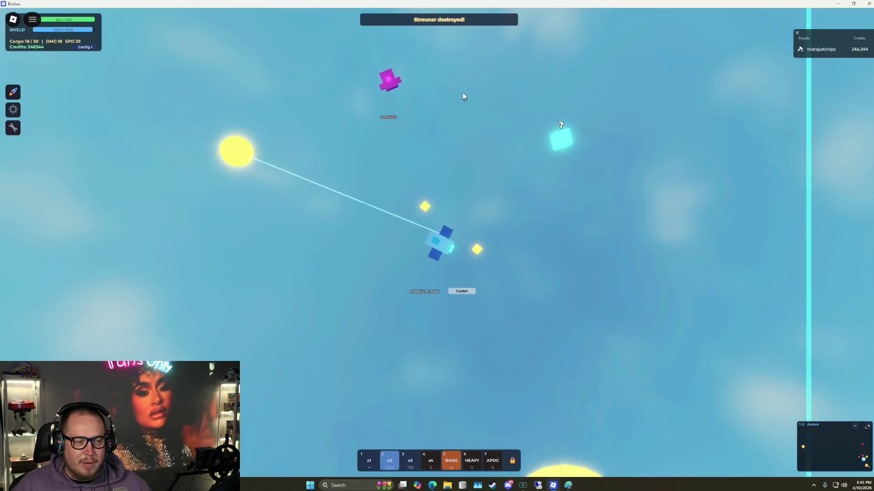
pyautogui.click(224, 139)
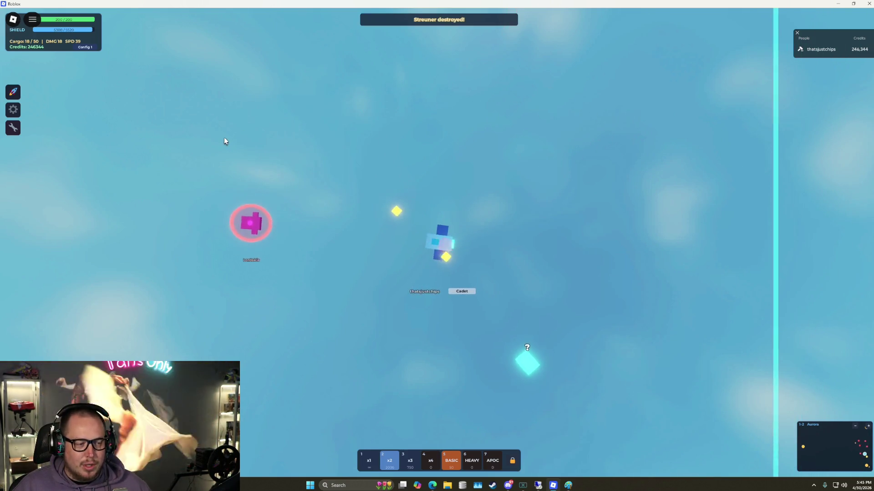
pyautogui.click(627, 390)
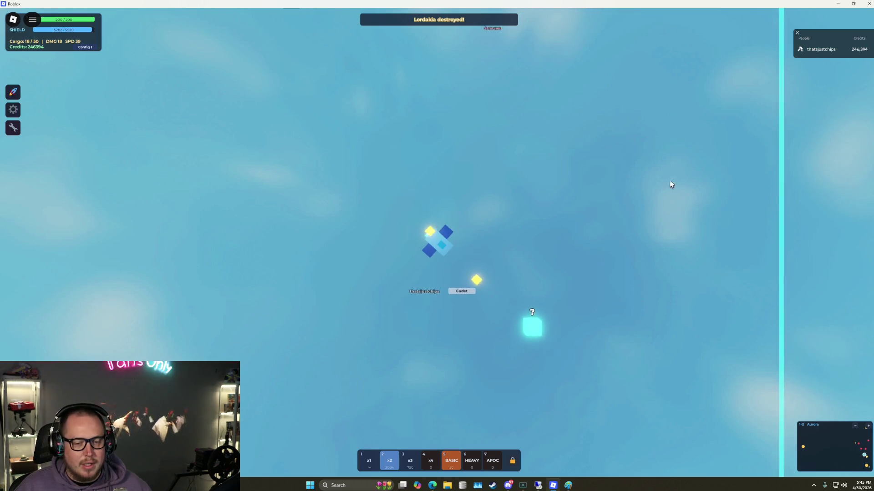
pyautogui.click(407, 85)
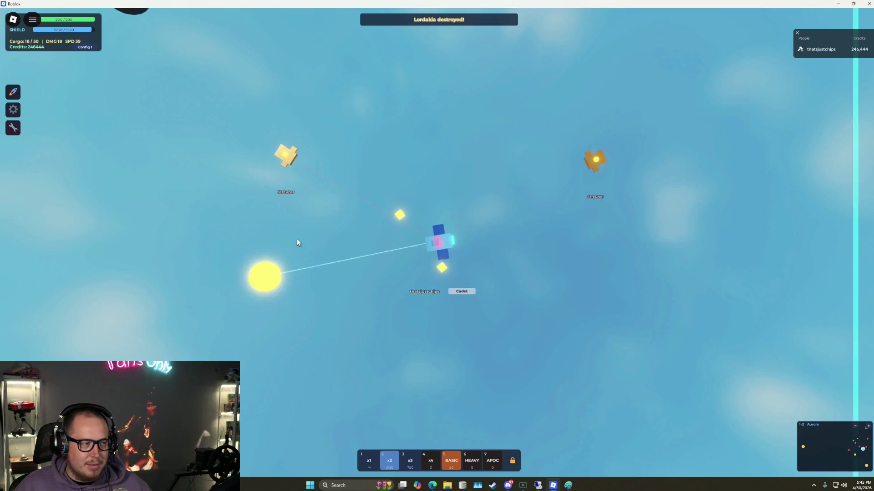
pyautogui.click(636, 193)
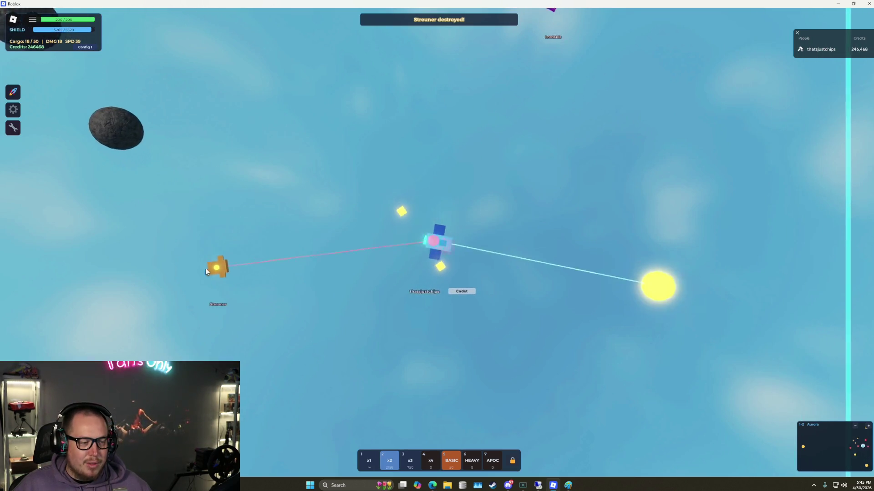
pyautogui.click(211, 268)
pyautogui.click(613, 168)
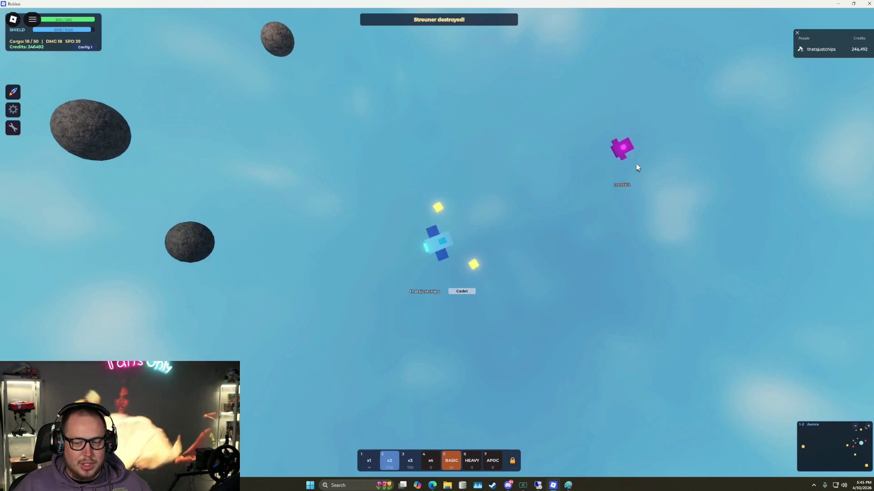
pyautogui.click(626, 157)
pyautogui.moveTo(516, 71)
pyautogui.mouseDown()
pyautogui.moveTo(434, 105)
pyautogui.moveTo(298, 104)
pyautogui.moveTo(416, 115)
pyautogui.moveTo(470, 97)
pyautogui.moveTo(284, 111)
pyautogui.moveTo(414, 105)
pyautogui.moveTo(448, 165)
pyautogui.moveTo(550, 168)
pyautogui.moveTo(610, 213)
pyautogui.moveTo(654, 176)
pyautogui.moveTo(420, 225)
pyautogui.mouseUp()
pyautogui.press('e')
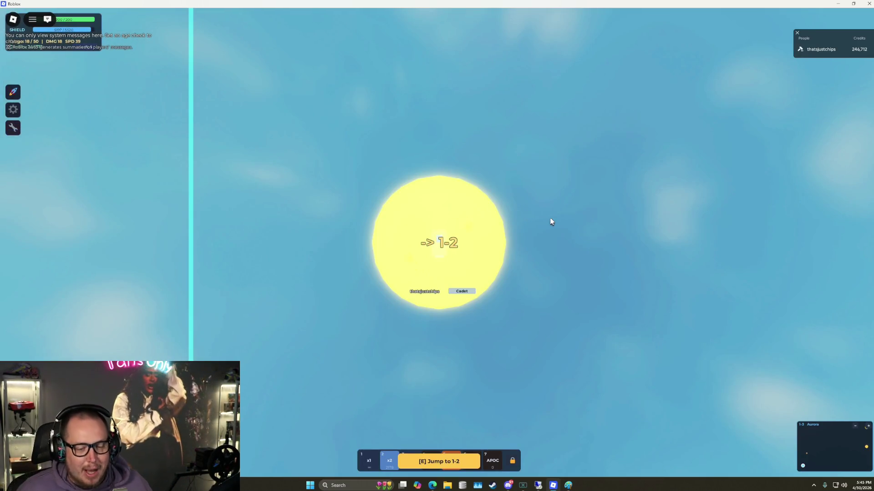
# - Attack the Salmon, Develarium and Mordon ships, then warp back to sector 1-2
pyautogui.press('w')
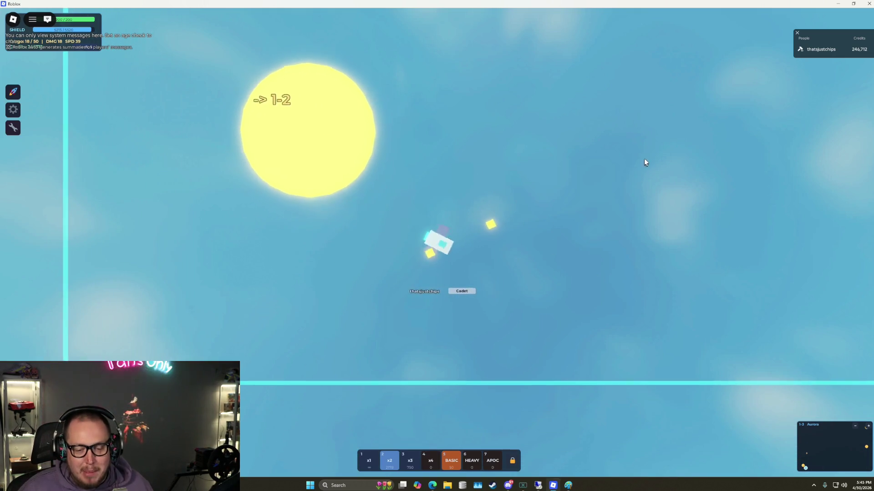
pyautogui.press('w')
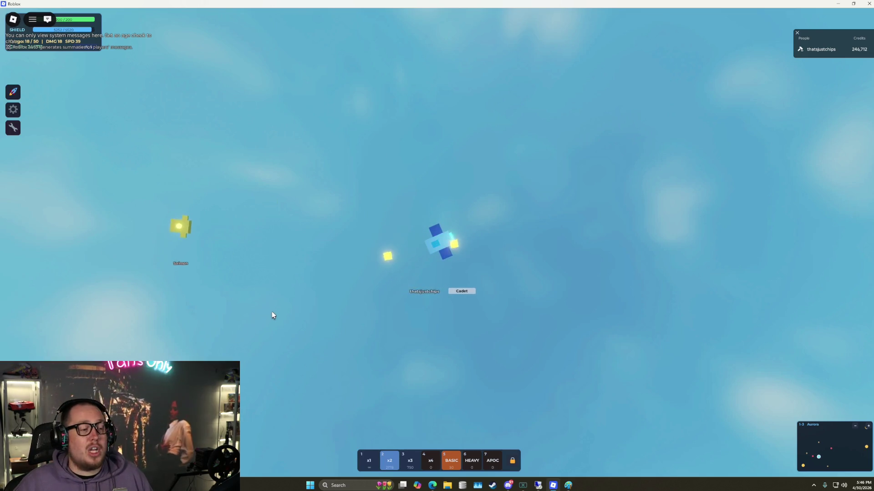
pyautogui.click(256, 171)
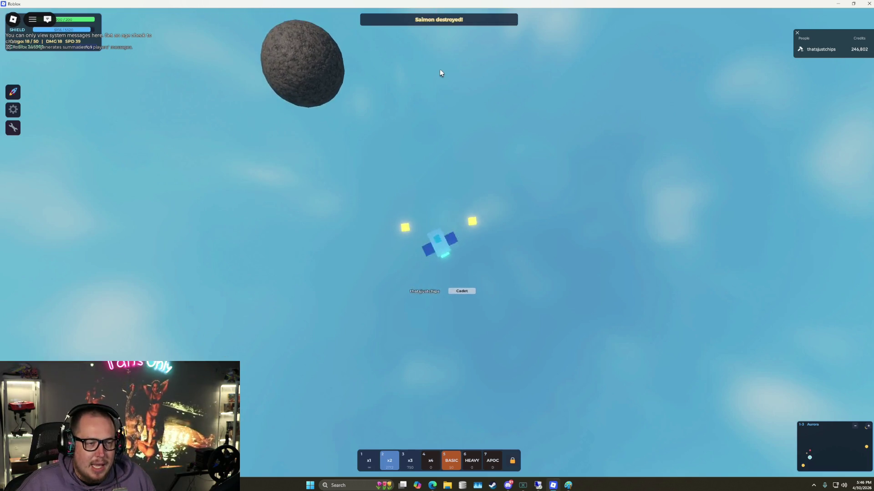
pyautogui.click(459, 40)
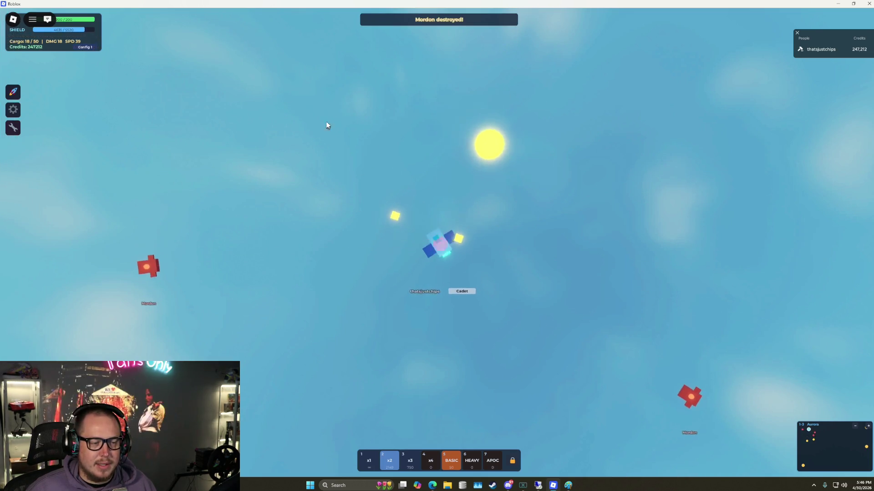
pyautogui.click(171, 317)
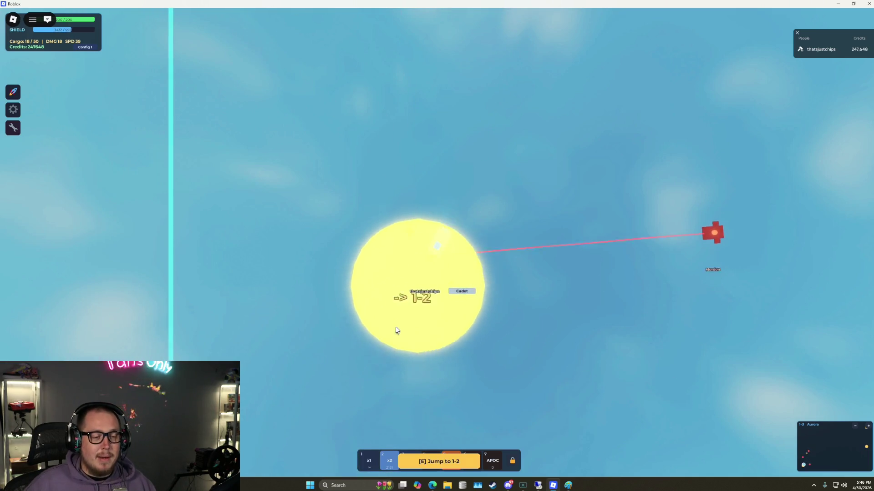
pyautogui.press('e')
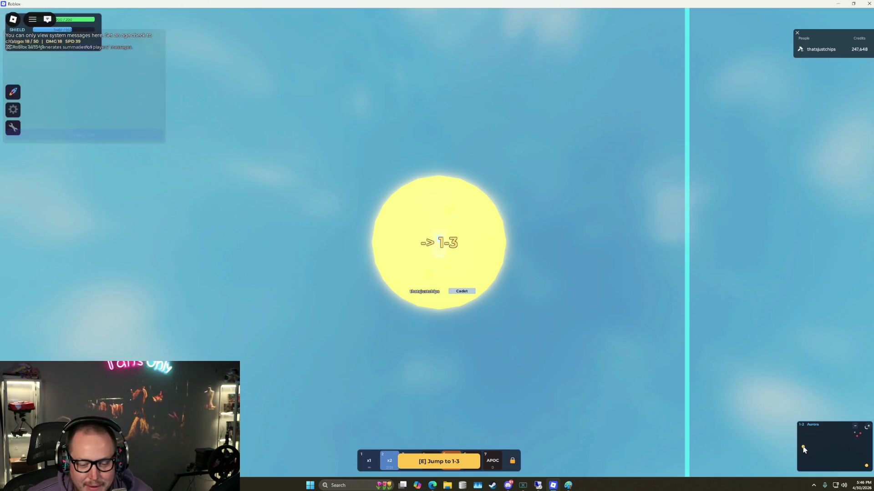
# - Warp to sector 1-1 and shoot down the Patrol ships and the Sentinel
pyautogui.press('s')
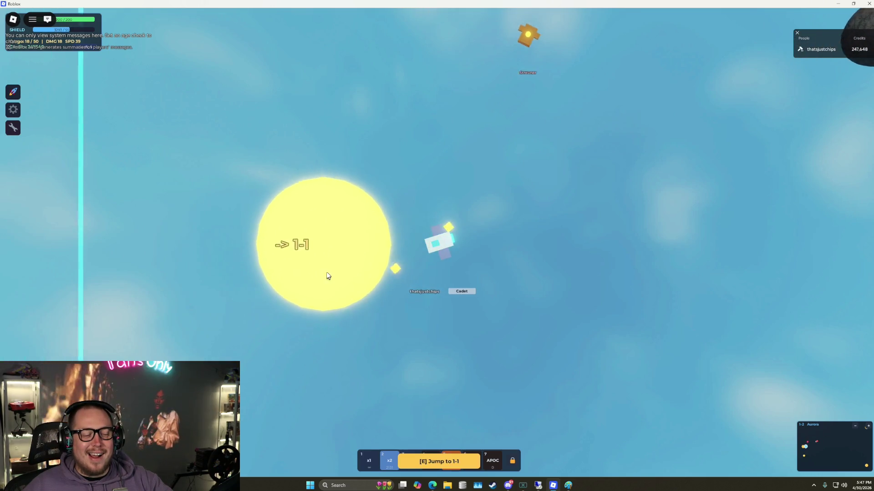
pyautogui.press('e')
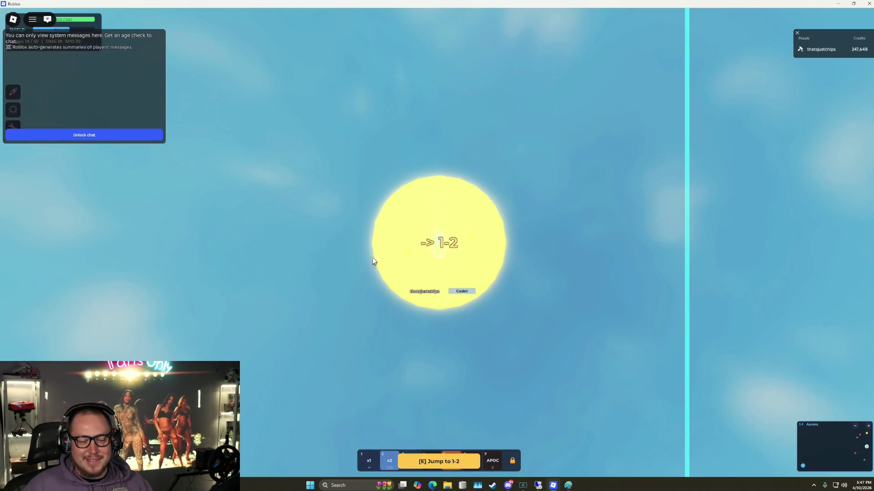
pyautogui.press('w')
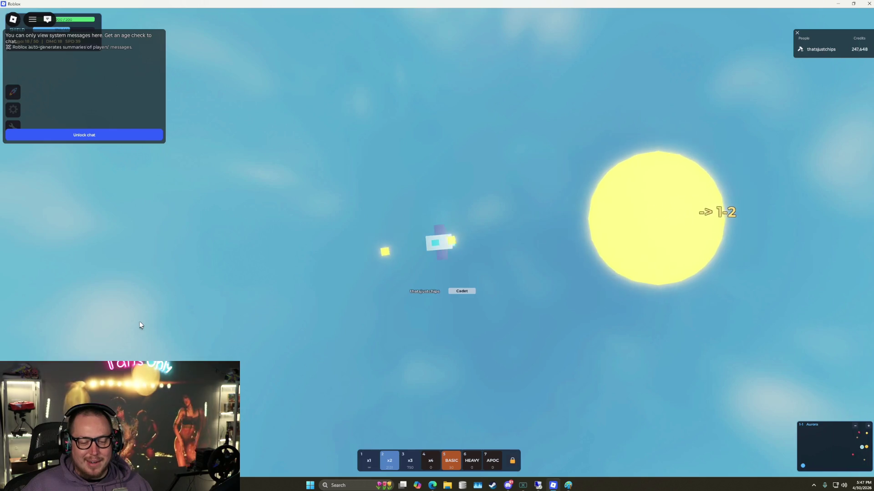
pyautogui.click(264, 391)
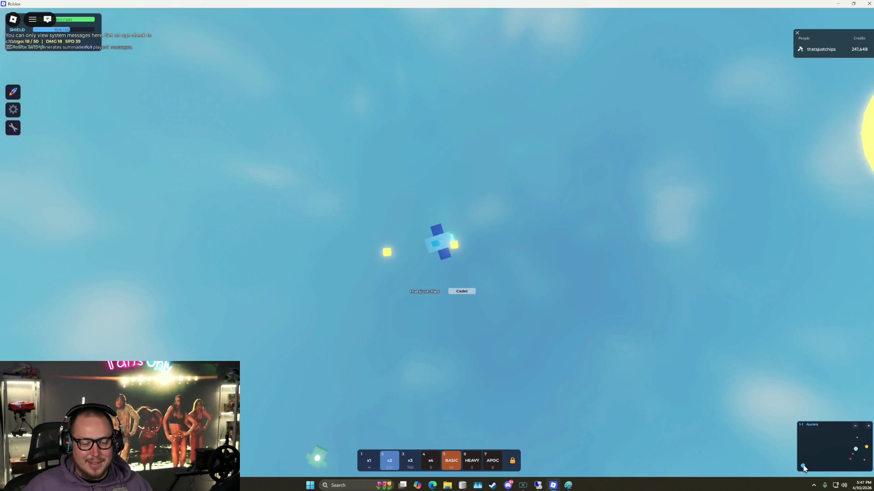
pyautogui.moveTo(40, 140)
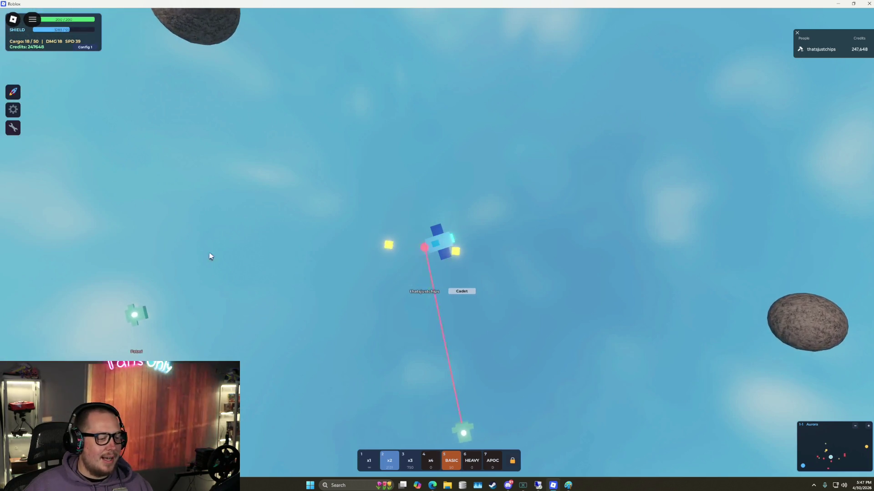
pyautogui.click(236, 283)
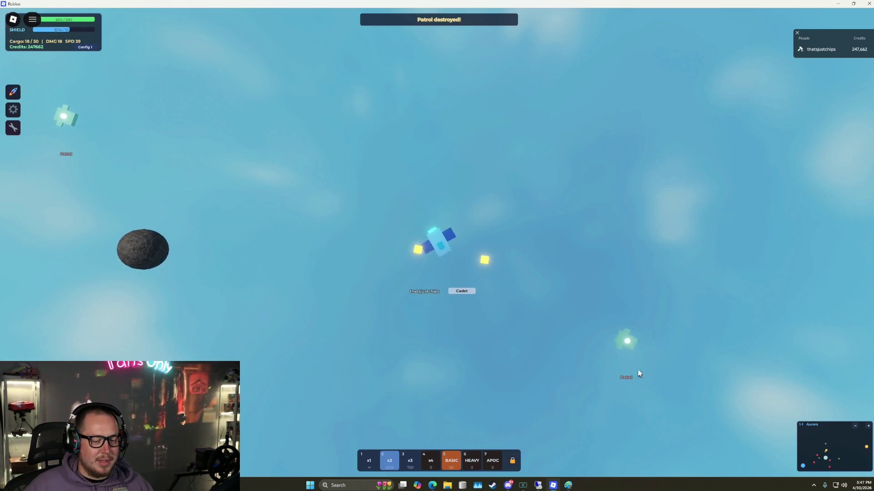
pyautogui.click(621, 330)
pyautogui.click(248, 79)
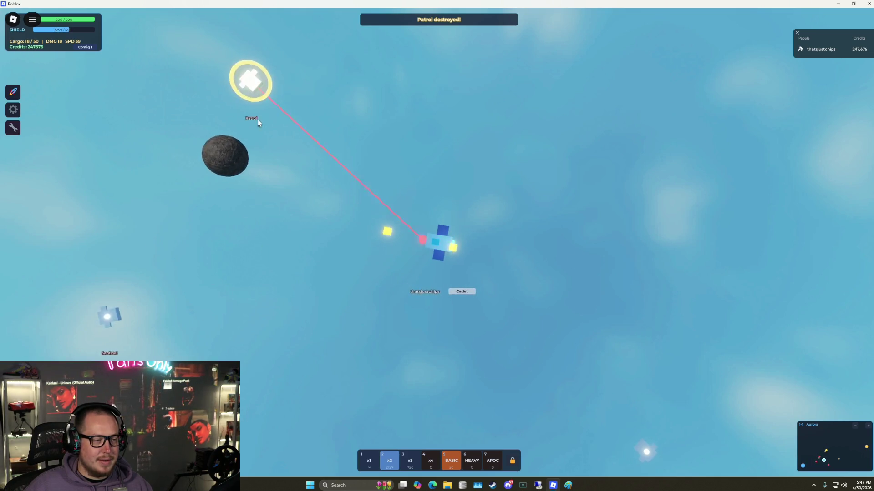
pyautogui.click(299, 227)
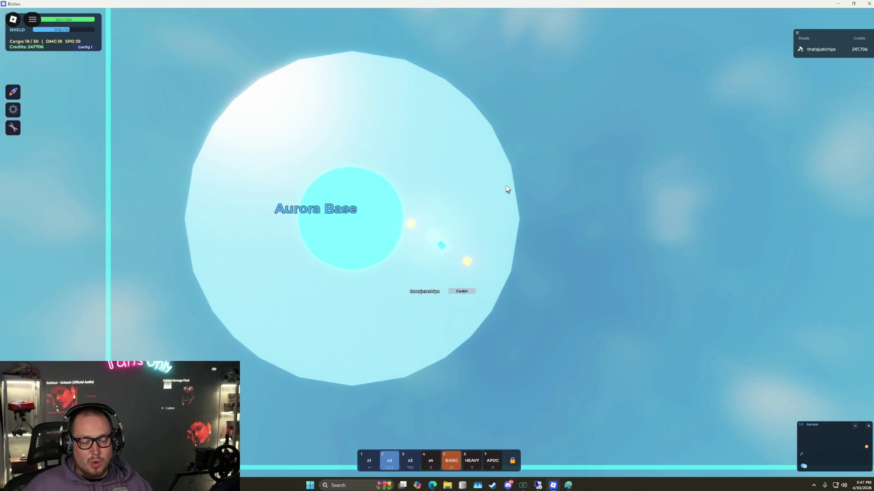
# - Fly away from Aurora Base and destroy the red-ringed Patrol
pyautogui.press('w')
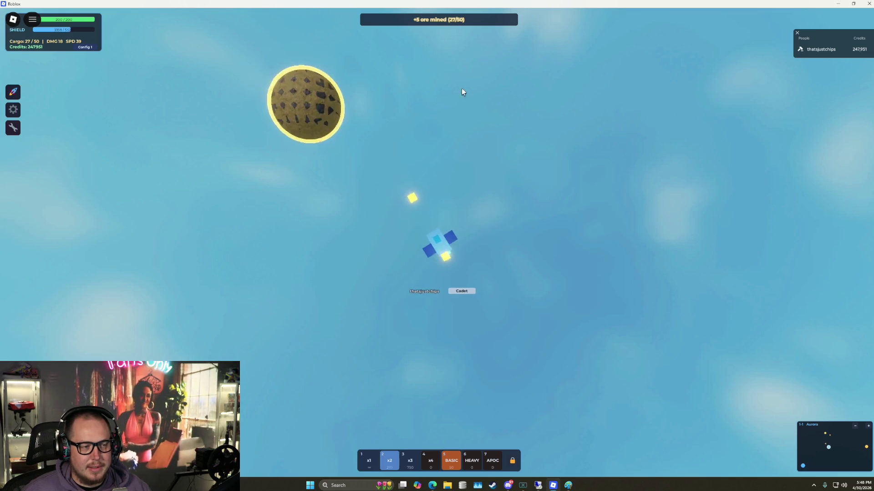
pyautogui.click(612, 98)
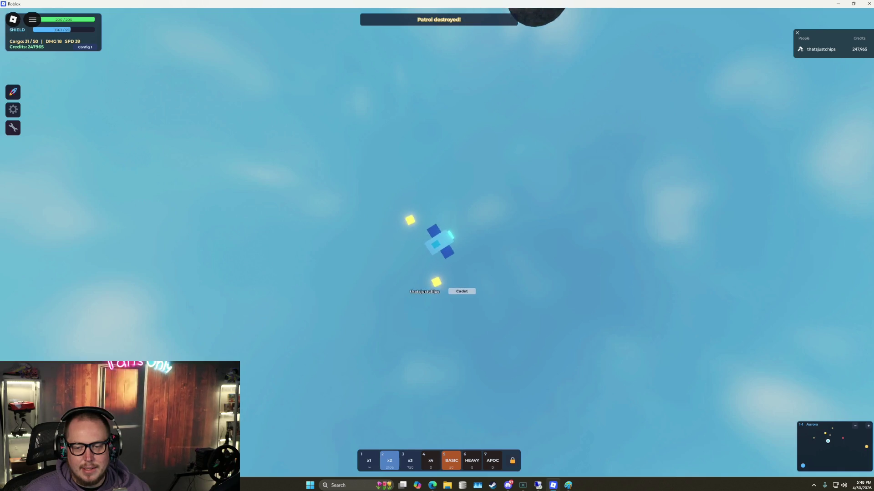
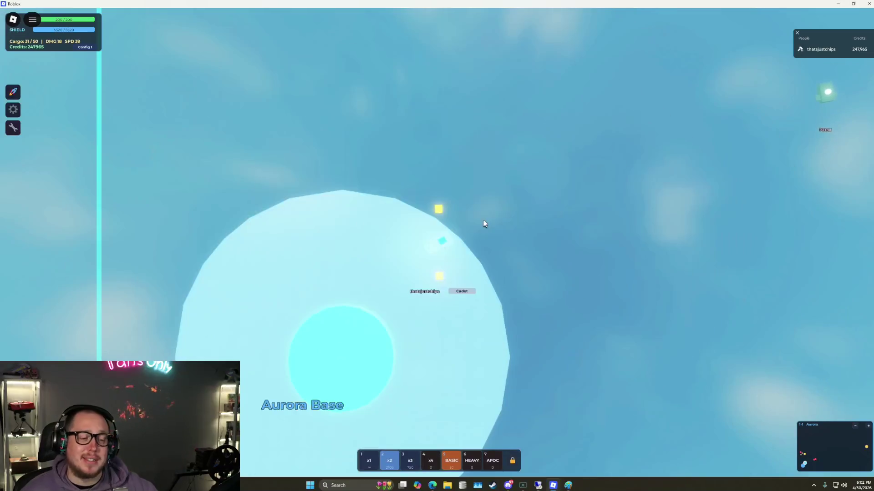
# - Fly away from Aurora Base and shoot down the Sentinel and the Patrol ship
pyautogui.press('w')
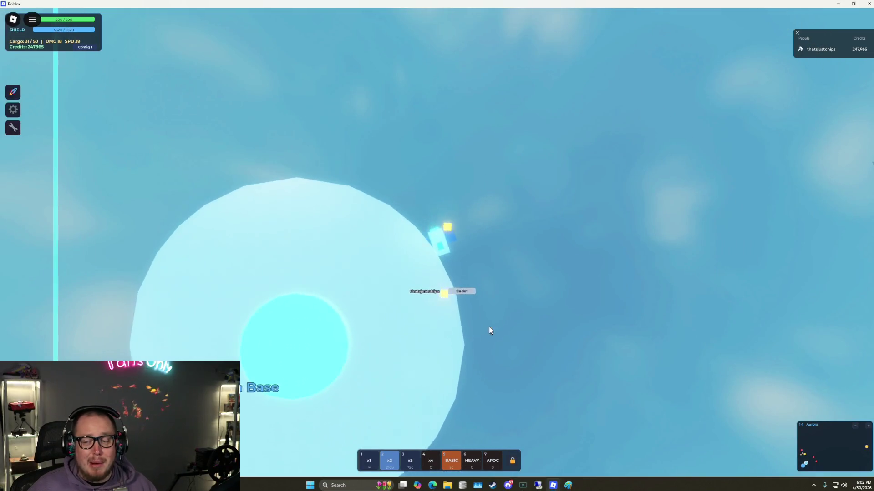
pyautogui.click(701, 217)
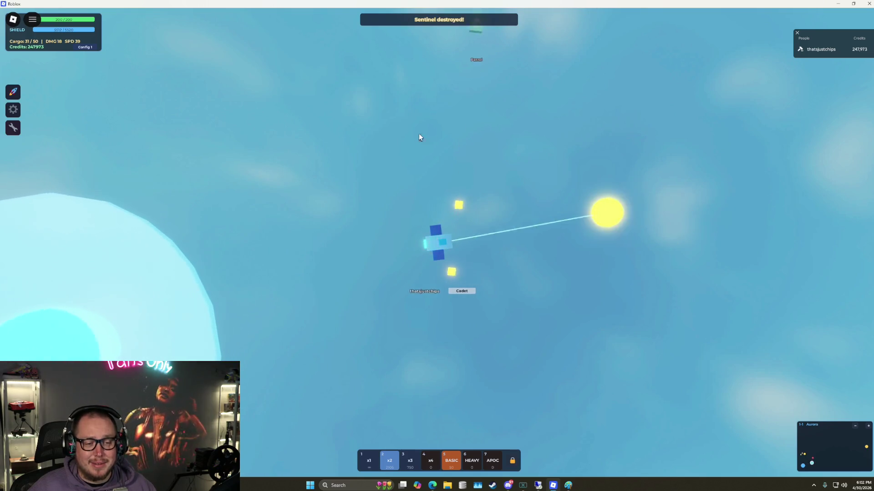
pyautogui.click(330, 229)
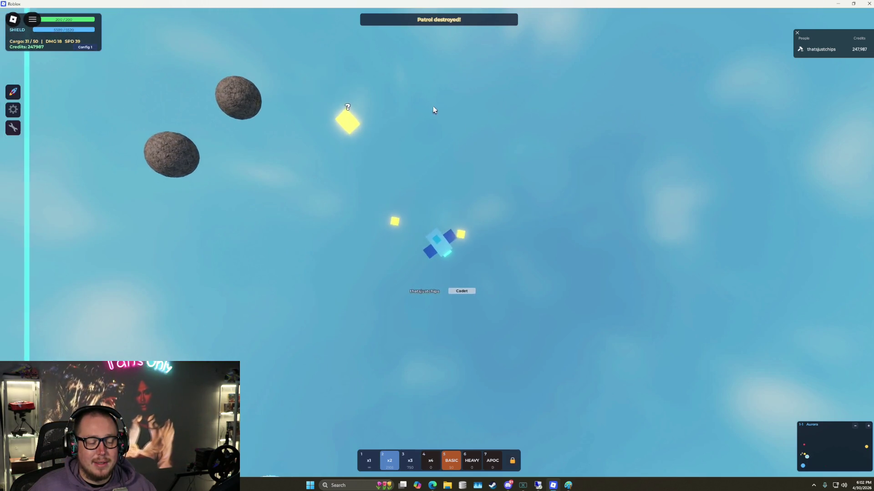
# - Collect the mystery box, mine the asteroid to 36/50 cargo, return to Aurora Base and pause
pyautogui.press('w')
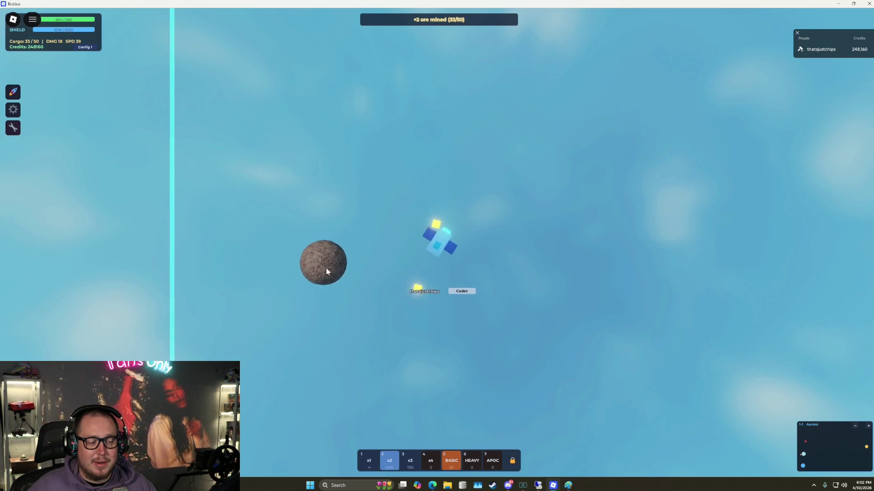
pyautogui.click(324, 271)
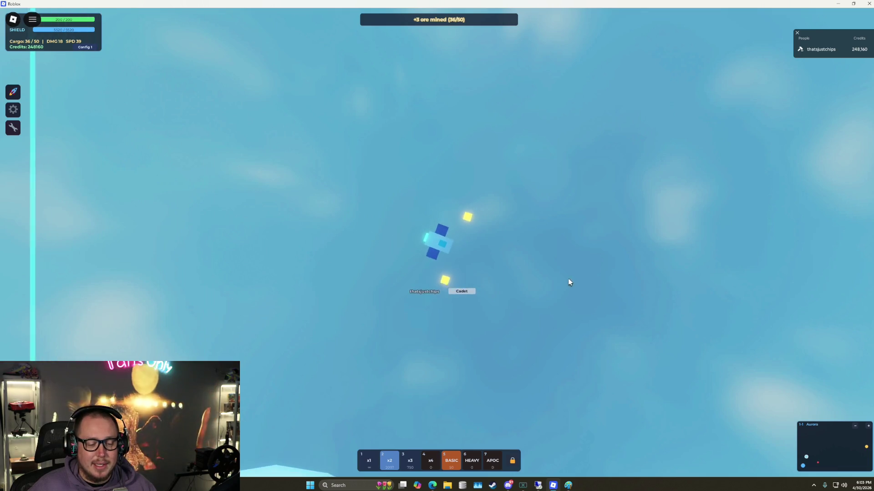
pyautogui.press('w')
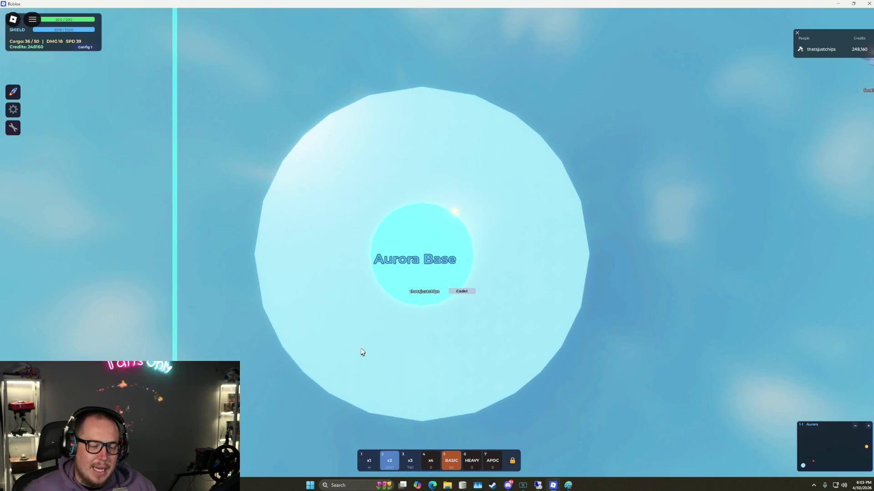
pyautogui.press('Escape')
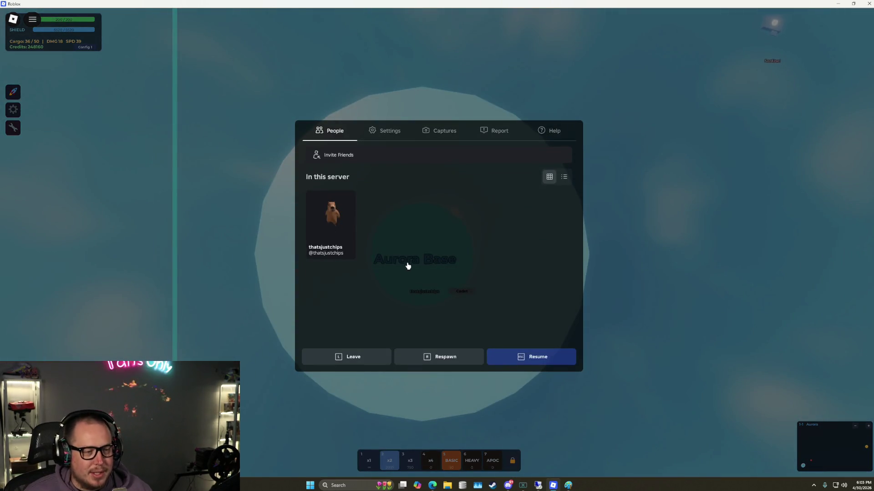
# - Leave the Flat Space experience from the pause menu and confirm the exit
pyautogui.click(361, 366)
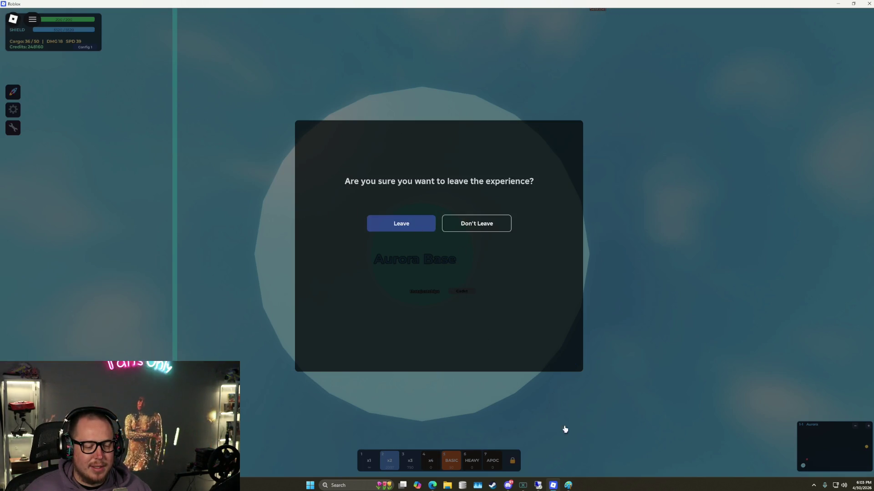
pyautogui.click(538, 485)
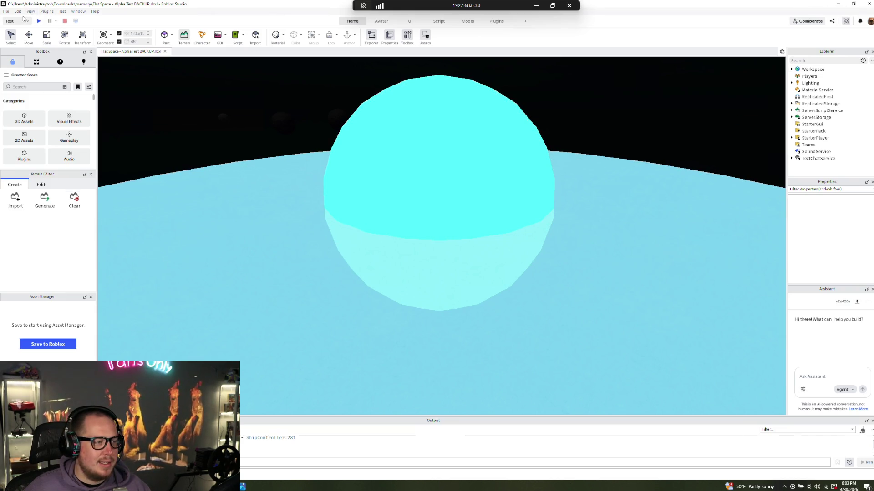
# - Reopen Flat Space - Alpha Test BACKUP, dismiss the read-only warning, and launch a new Studio from the desktop
pyautogui.click(7, 12)
pyautogui.moveTo(20, 42)
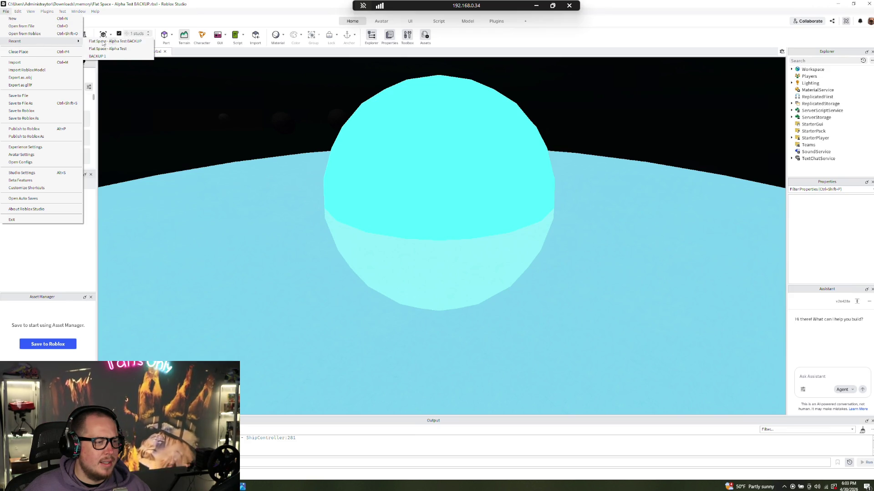
pyautogui.click(135, 42)
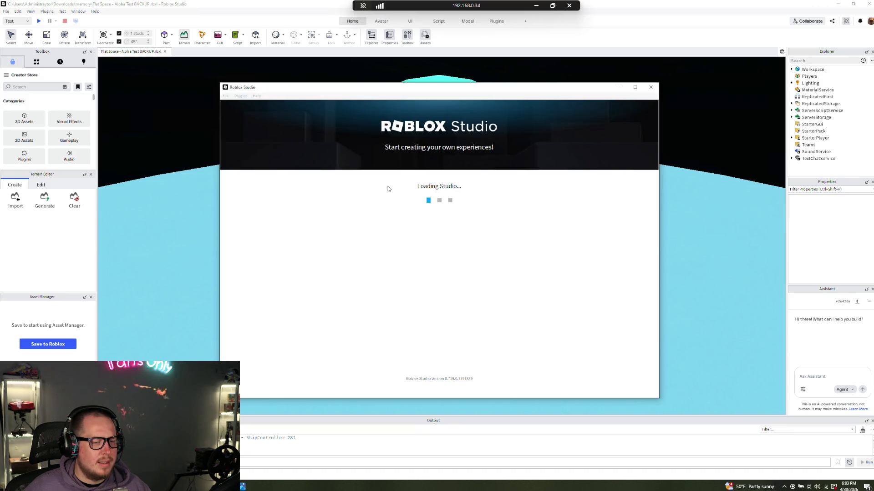
pyautogui.click(563, 257)
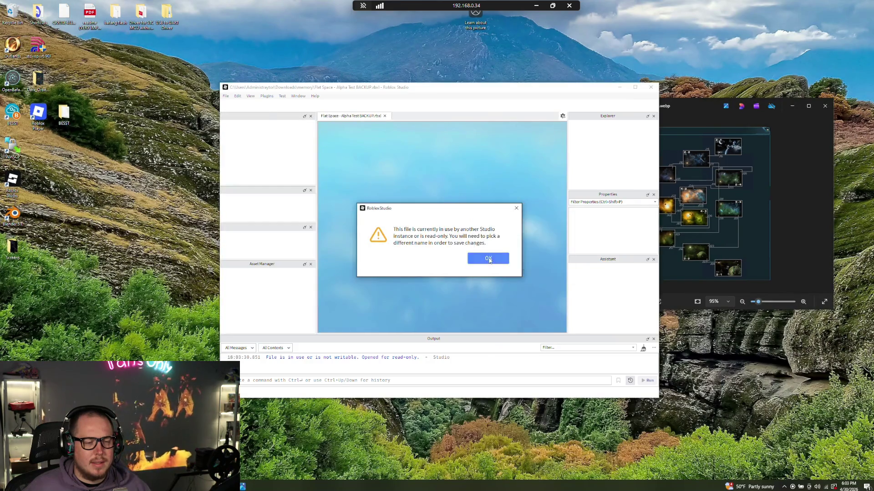
pyautogui.click(488, 258)
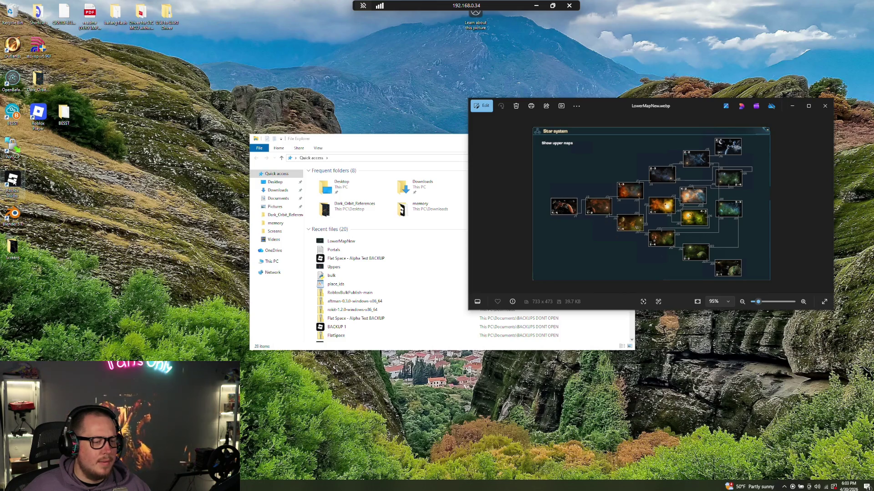
pyautogui.doubleClick(13, 181)
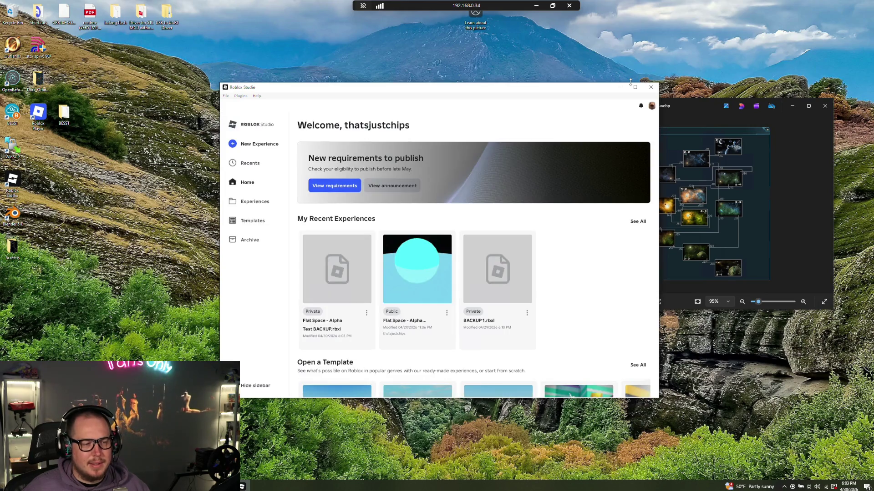
# - Maximize Studio and open Flat Space - Alpha Test from My Recent Experiences
pyautogui.click(636, 88)
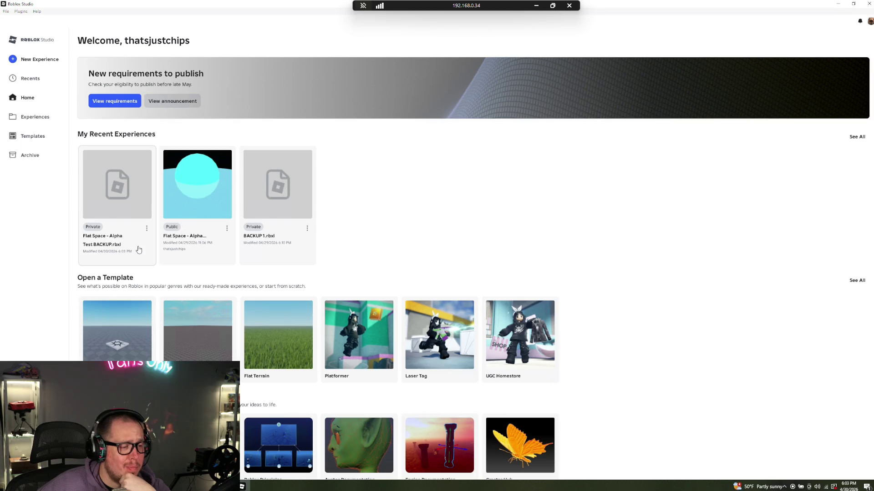
pyautogui.click(193, 213)
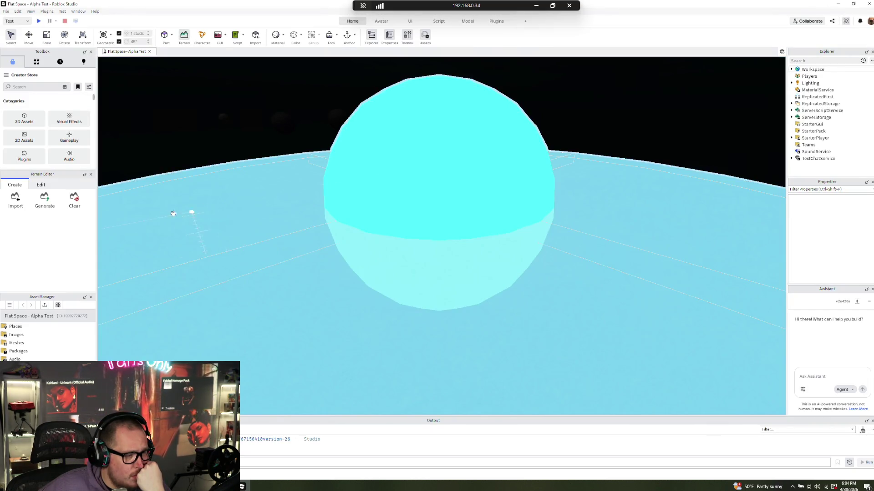
# - Start a play-test, join the Aurora faction, and fly the ship around Aurora Base
pyautogui.click(38, 21)
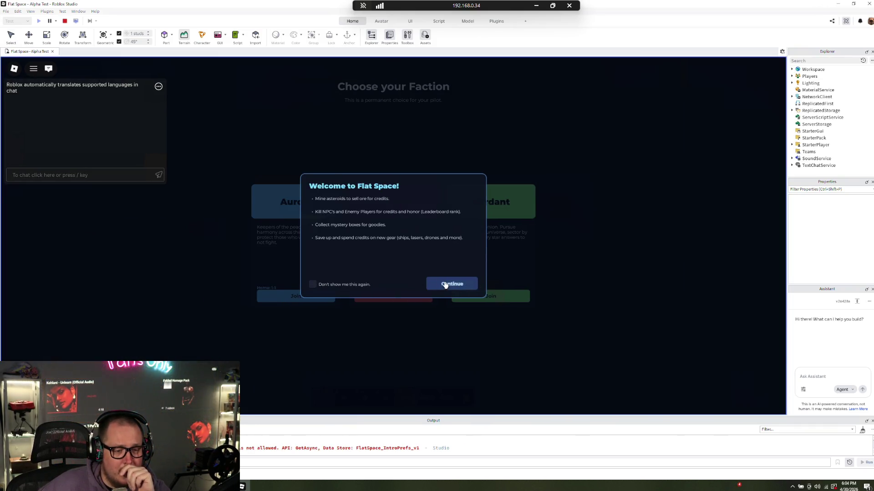
pyautogui.click(448, 286)
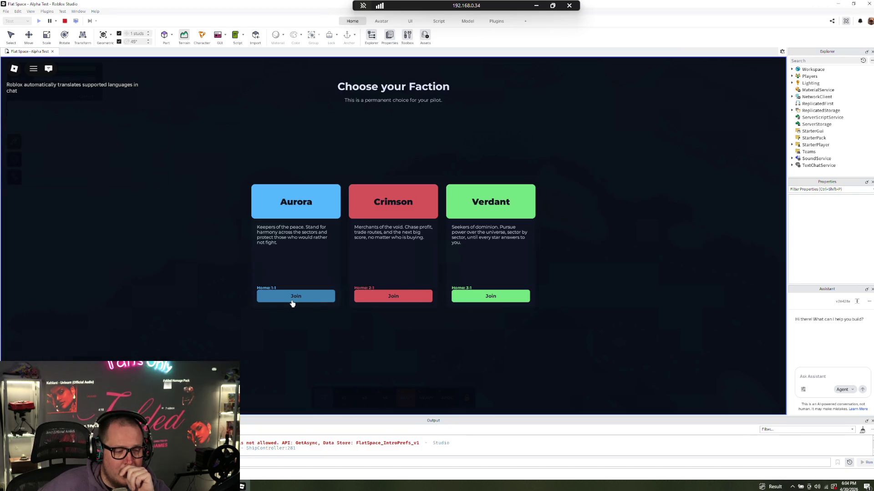
pyautogui.click(293, 302)
pyautogui.press('w')
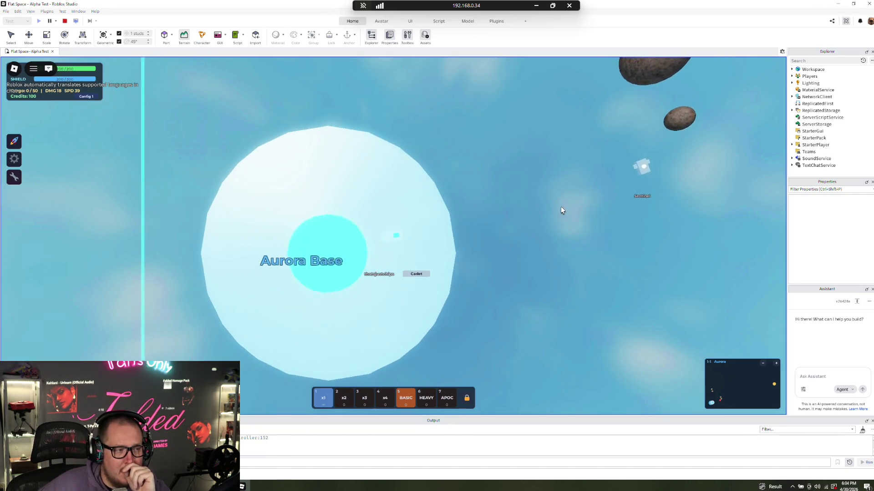
pyautogui.press('w')
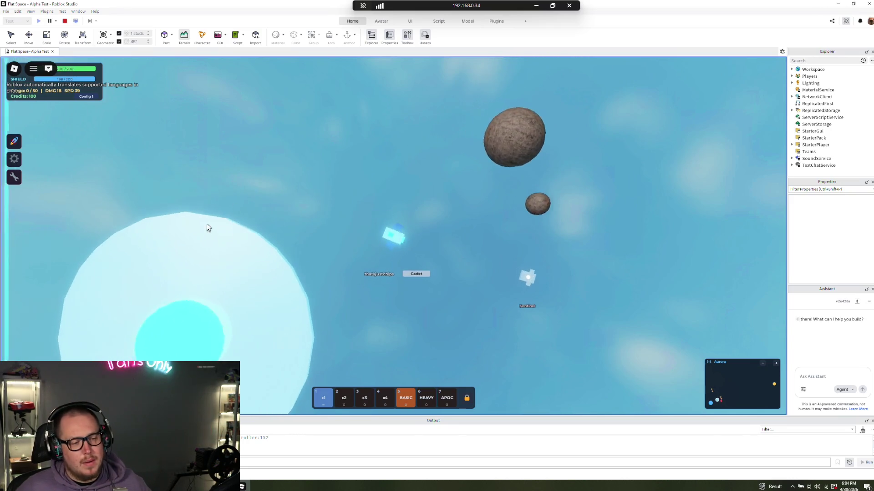
# - Open the debug options panel with the wrench button, then close it again
pyautogui.moveTo(25, 200)
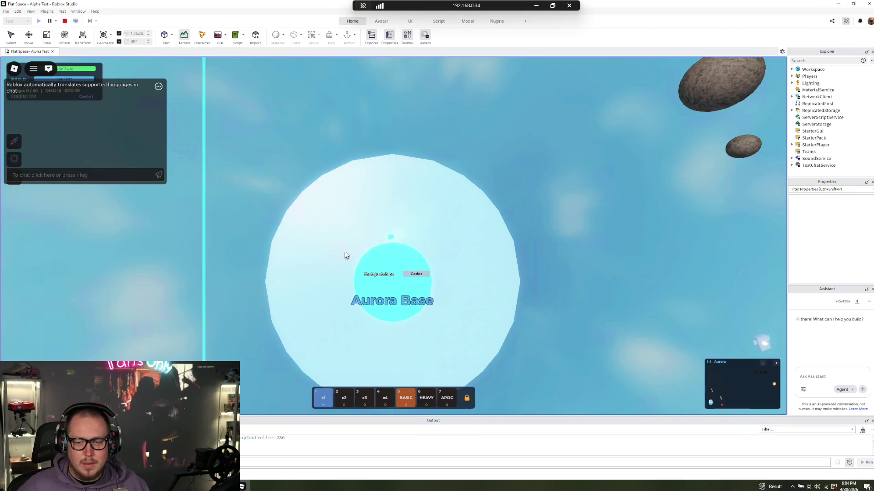
pyautogui.click(14, 178)
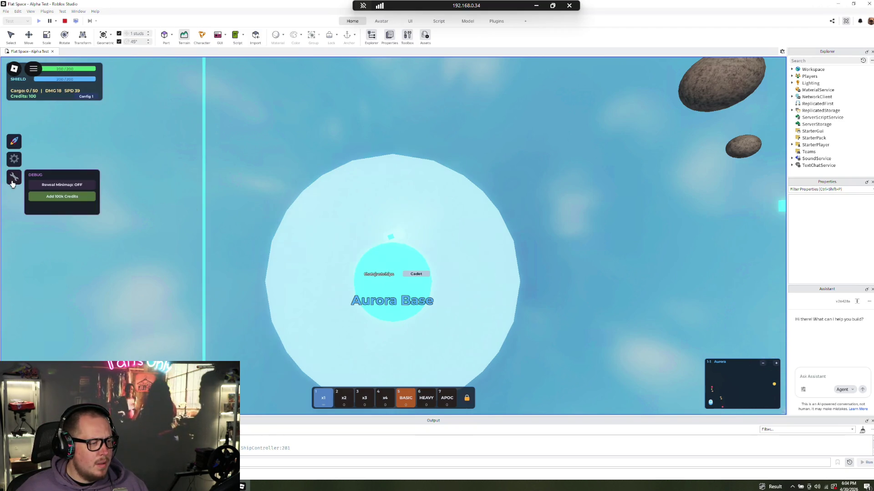
pyautogui.click(13, 182)
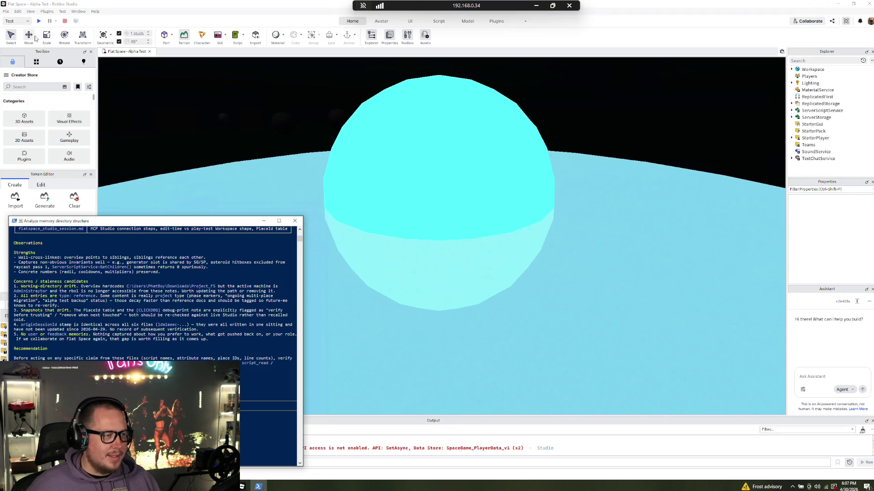
# - Start a new play-test with Play on the Home tab
pyautogui.click(39, 21)
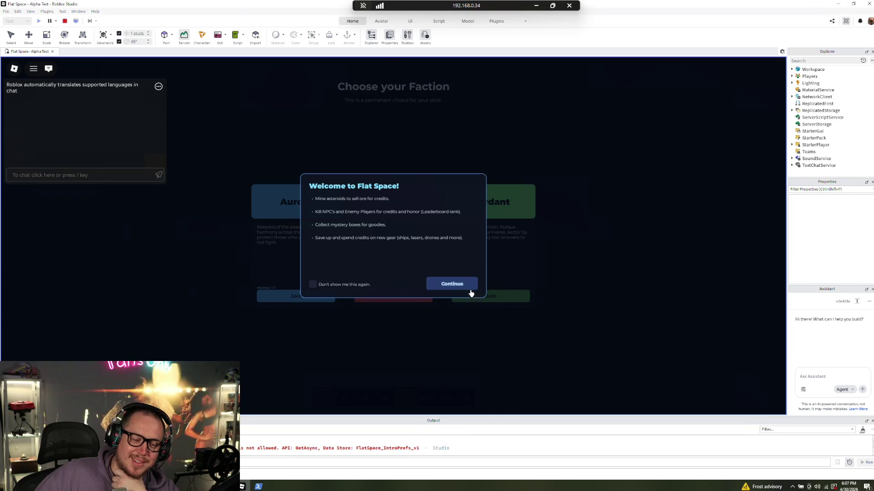
# - Join the Aurora faction, fly left across Aurora Base, then stop the play-test
pyautogui.click(470, 292)
pyautogui.click(322, 297)
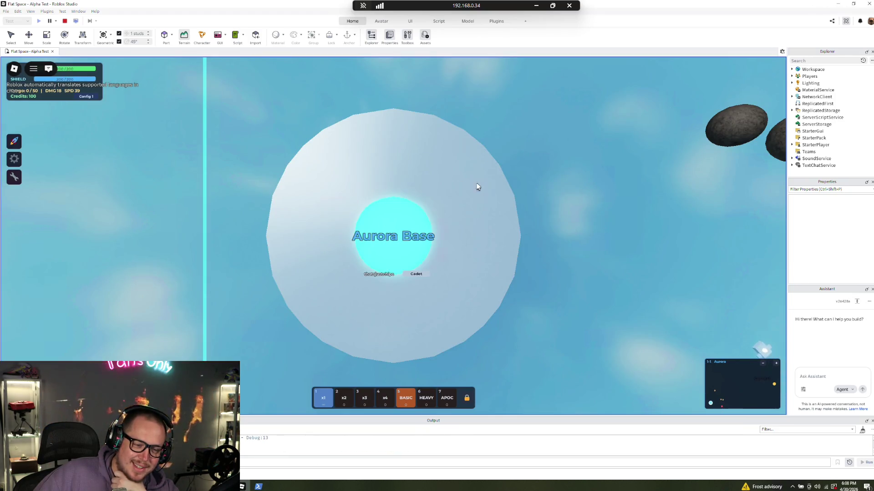
pyautogui.press('w')
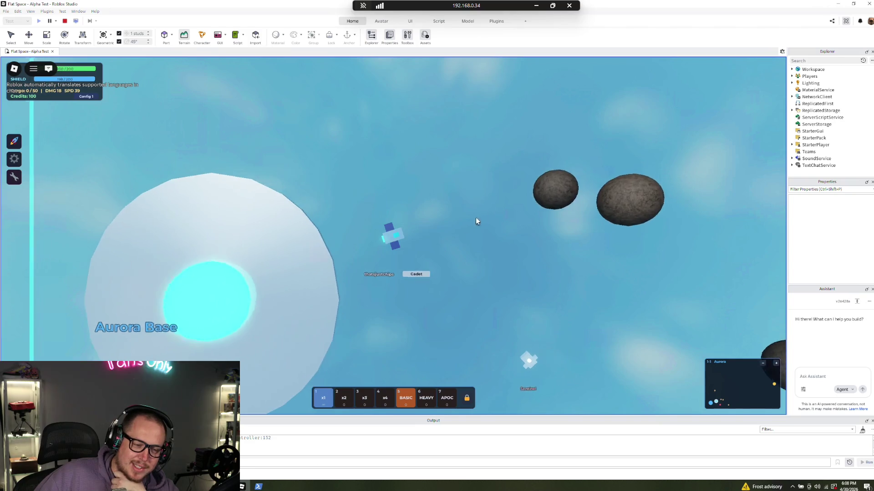
pyautogui.press('w')
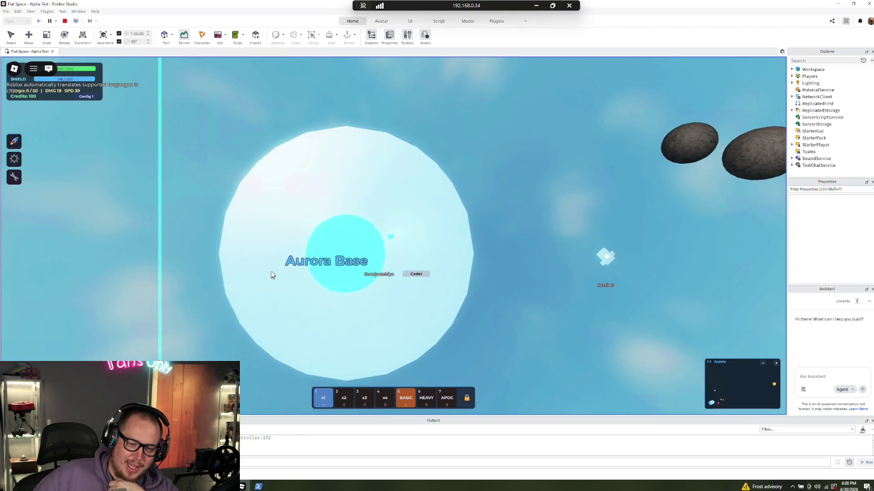
pyautogui.press('w')
pyautogui.press('w')
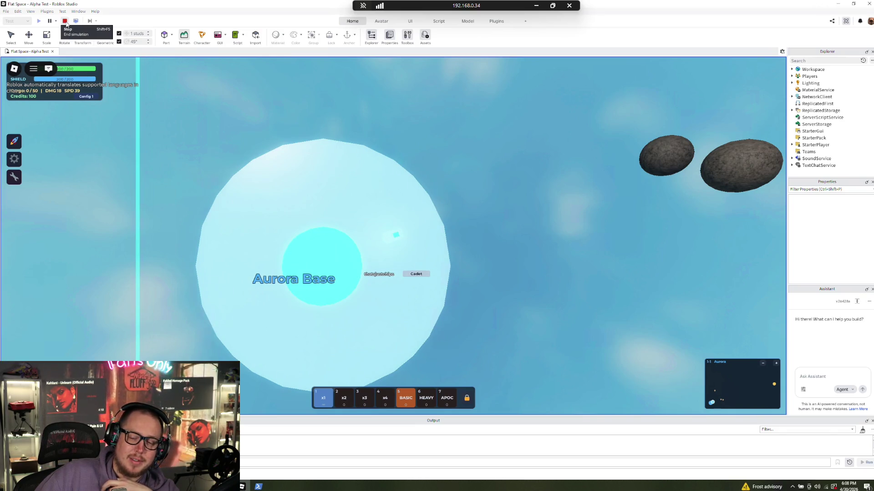
pyautogui.click(65, 22)
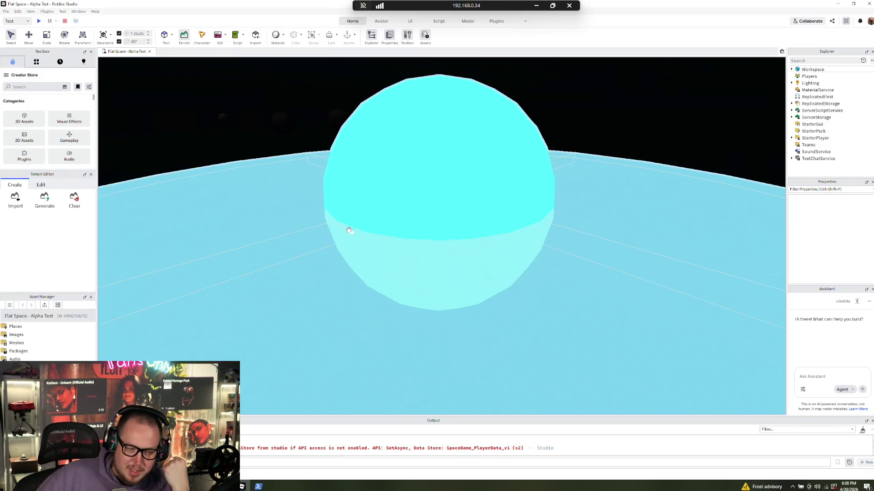
# - Bring up the terminal session window from the taskbar
pyautogui.click(259, 486)
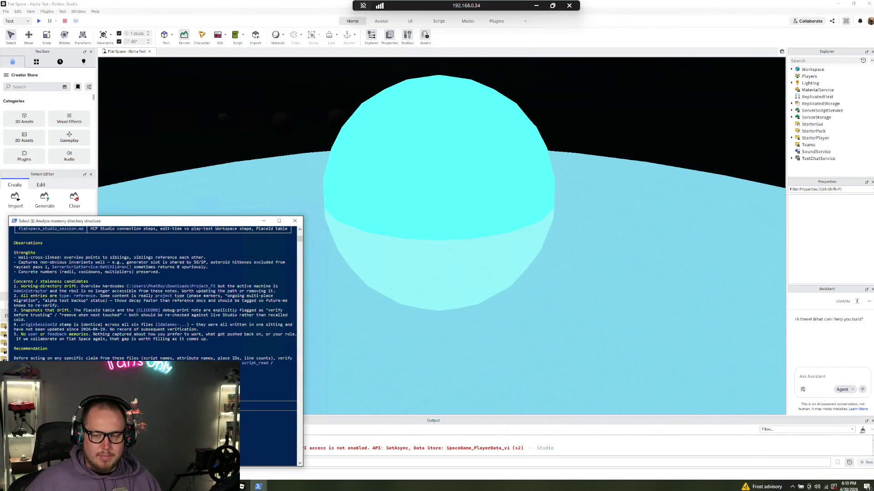
# - Drag the terminal window from the left side to the screen centre
pyautogui.moveTo(152, 226)
pyautogui.mouseDown()
pyautogui.moveTo(300, 219)
pyautogui.moveTo(520, 233)
pyautogui.moveTo(457, 231)
pyautogui.moveTo(468, 231)
pyautogui.mouseUp()
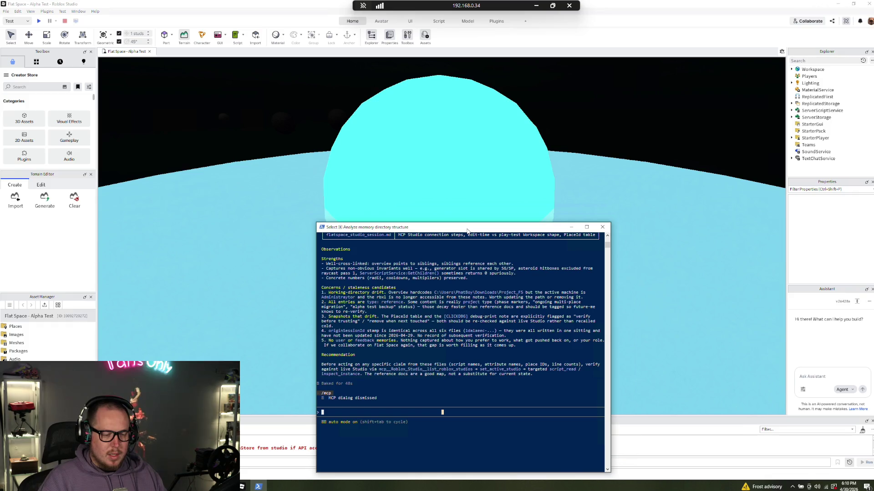
# - Type the health and shield bar request, ending with 'Please implement this feature.'
pyautogui.write("Let's implement ")
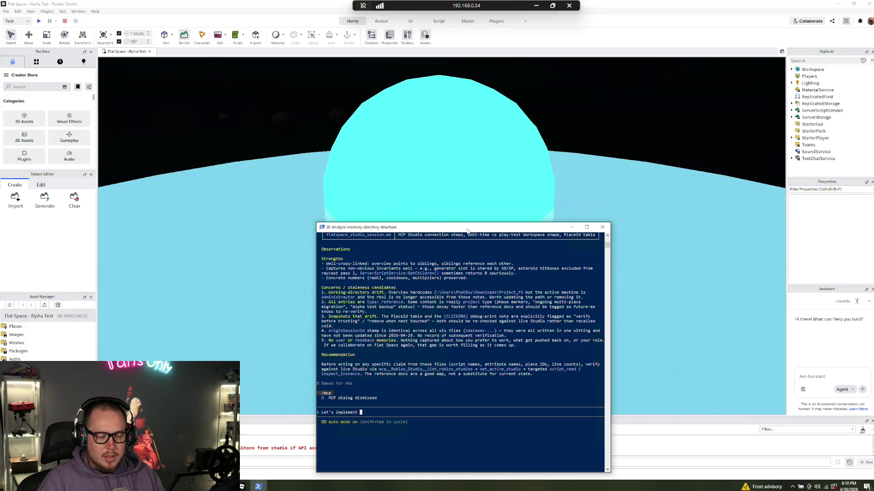
pyautogui.write('a new feature. Above every p')
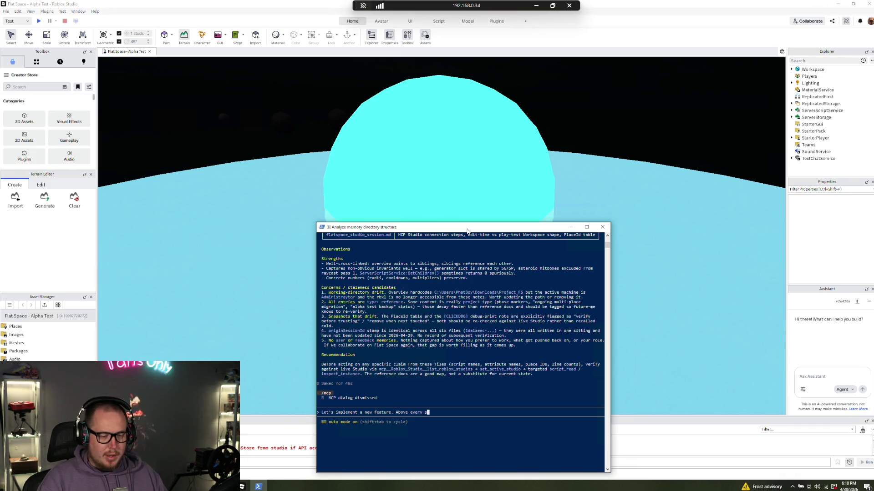
pyautogui.write('er/NAP')
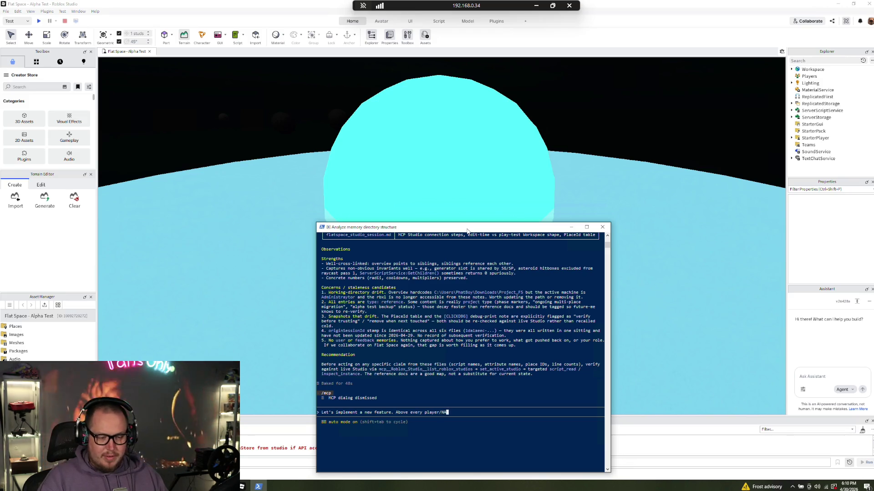
pyautogui.press('BackSpace')
pyautogui.press('BackSpace')
pyautogui.press('BackSpace')
pyautogui.write('and NPC the user woul')
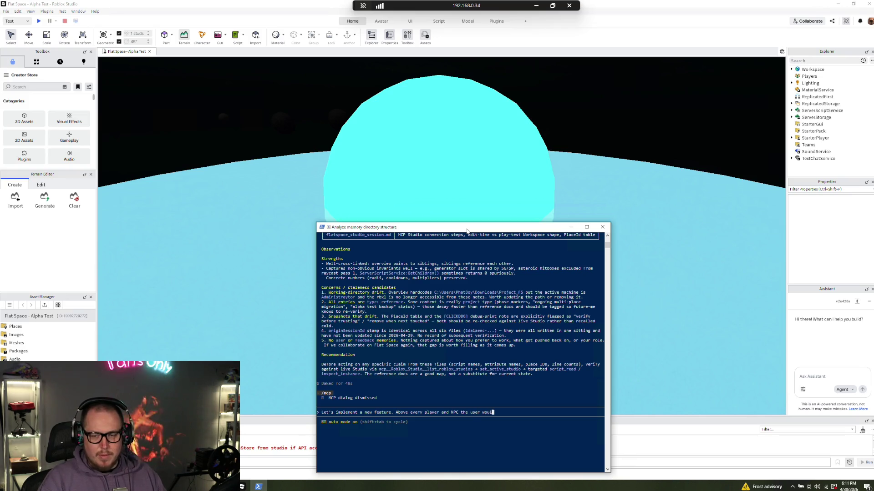
pyautogui.write('d expect to see a thin version of ')
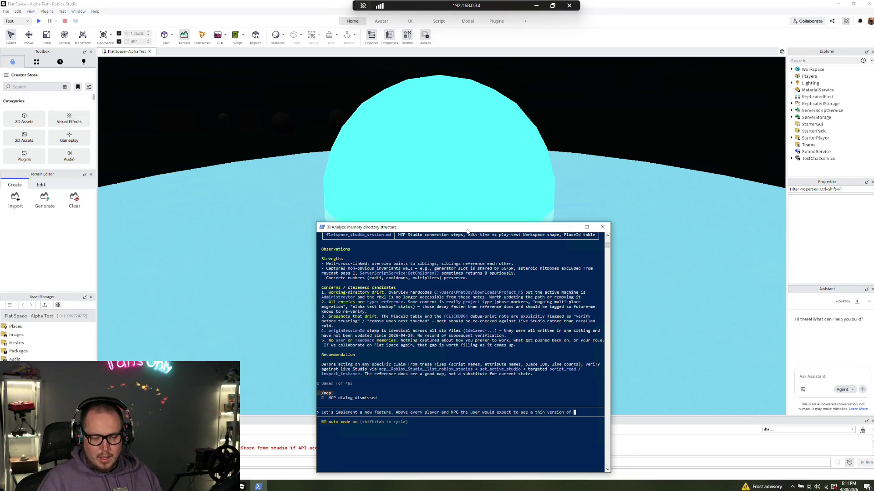
pyautogui.write('a hea')
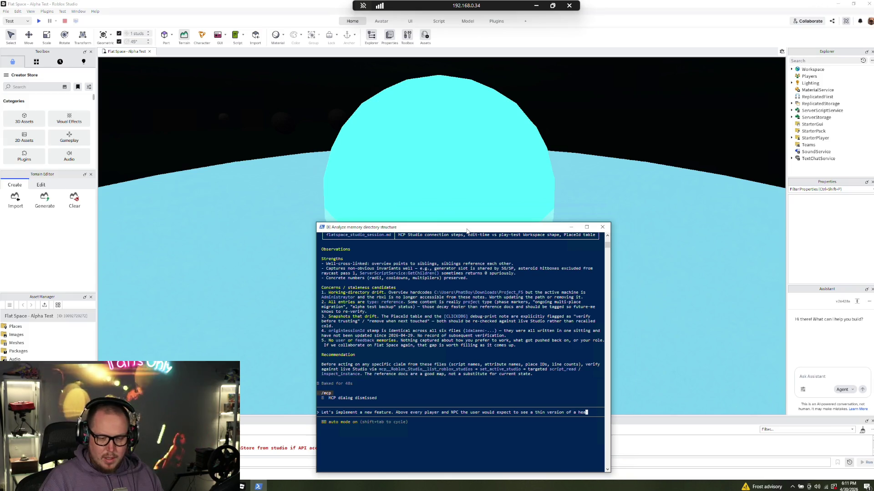
pyautogui.write('lth bar and shie')
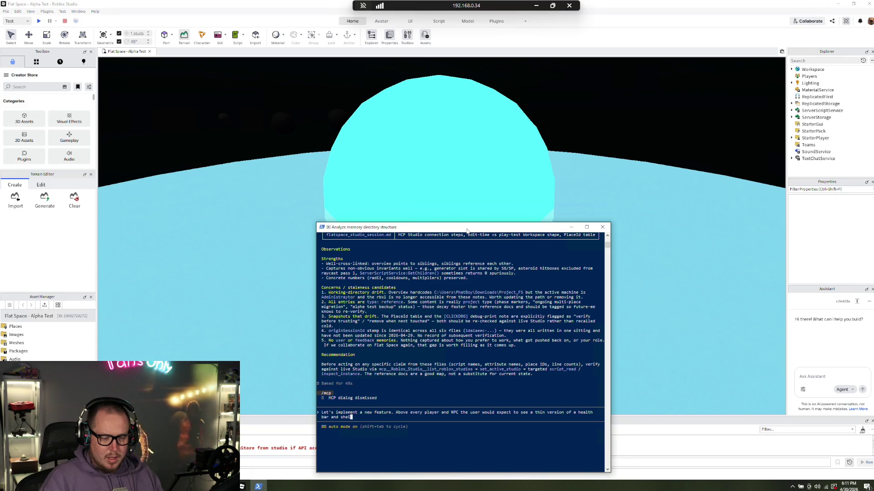
pyautogui.write('ld')
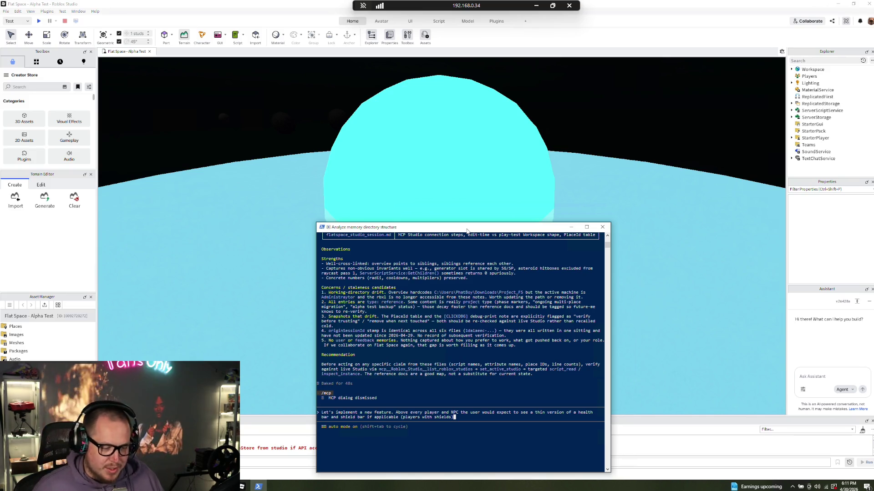
pyautogui.write('. ')
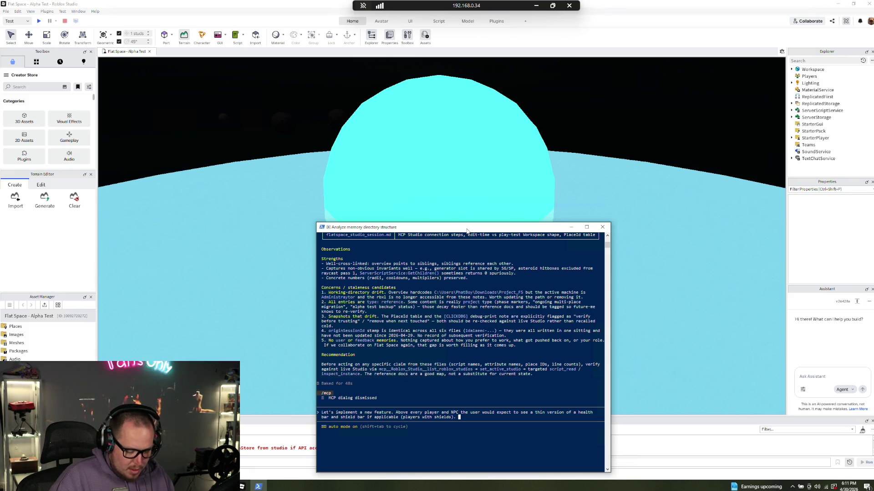
pyautogui.write('Please aim')
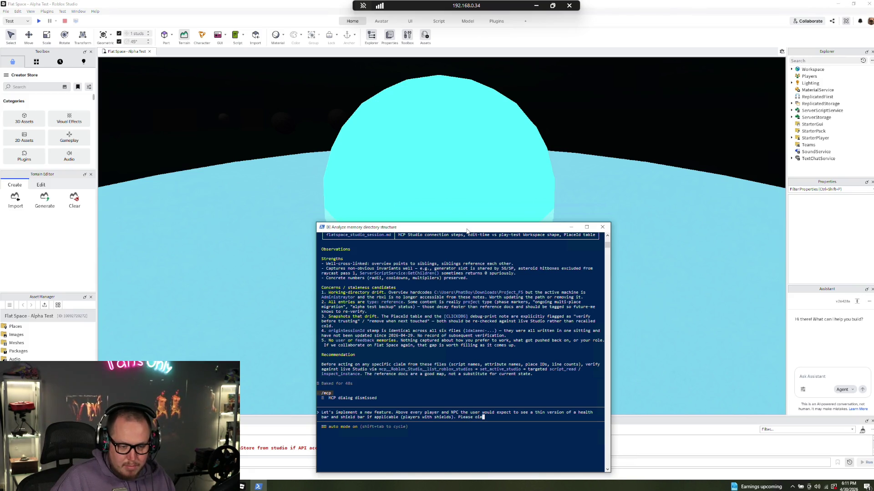
pyautogui.press('BackSpace')
pyautogui.press('BackSpace')
pyautogui.press('BackSpace')
pyautogui.write('impleme')
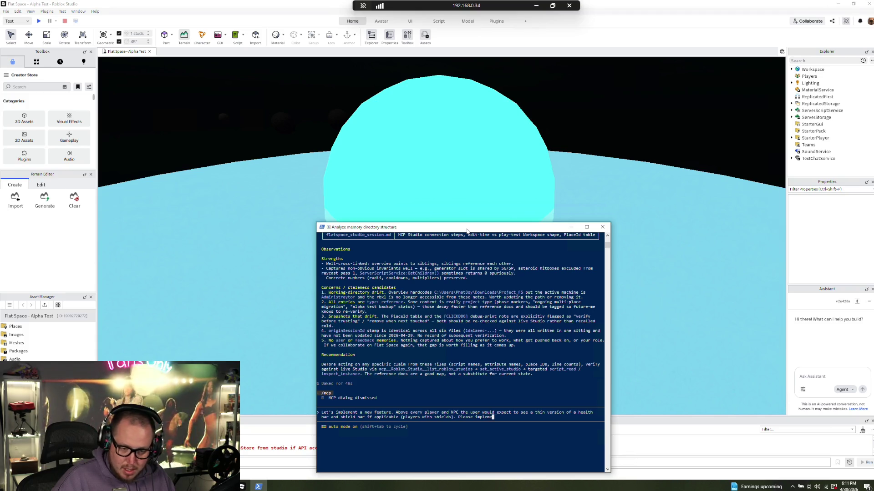
pyautogui.write('nt this feat')
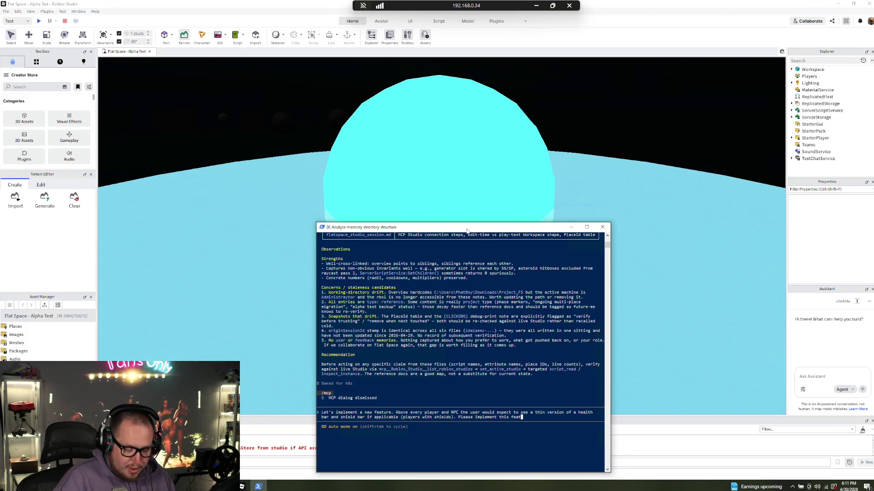
pyautogui.write('ure.')
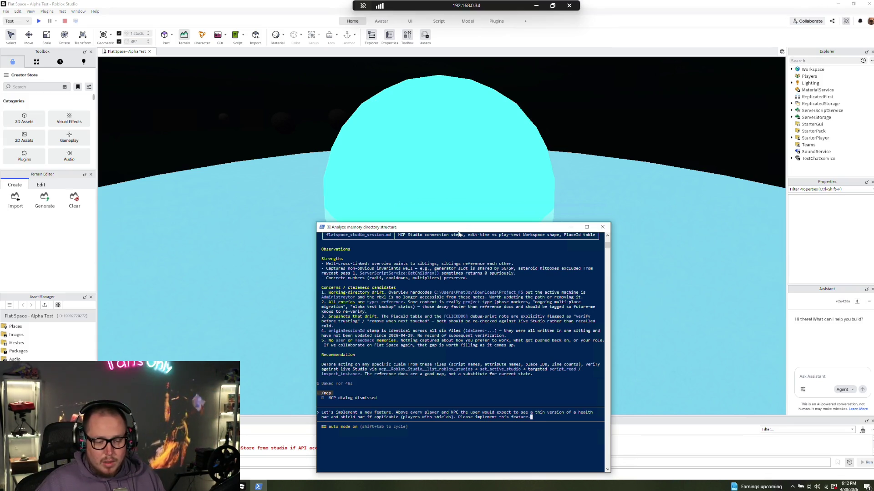
# - Try inserting 'above each player/NPC' before 'if applicable', then remove it and the stray space
pyautogui.hotkey('ctrl', 'Left')
pyautogui.hotkey('ctrl', 'Left')
pyautogui.hotkey('ctrl', 'Left')
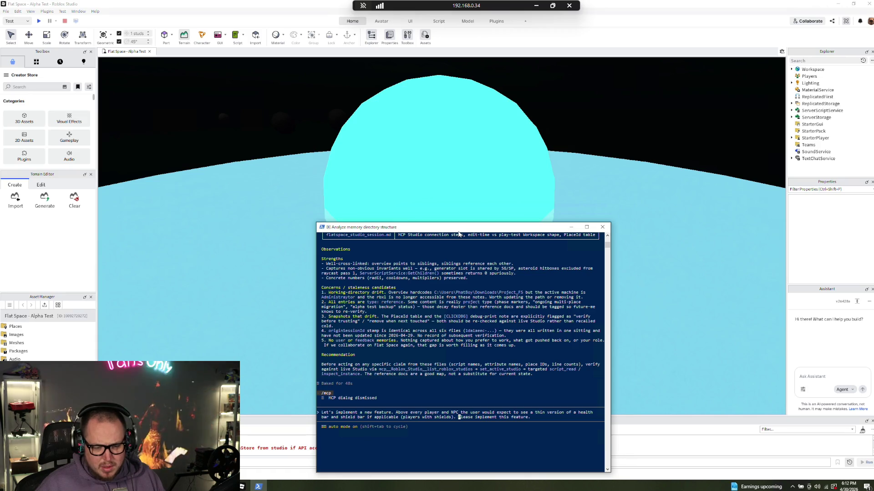
pyautogui.hotkey('ctrl', 'Left')
pyautogui.hotkey('ctrl', 'Left')
pyautogui.hotkey('ctrl', 'Left')
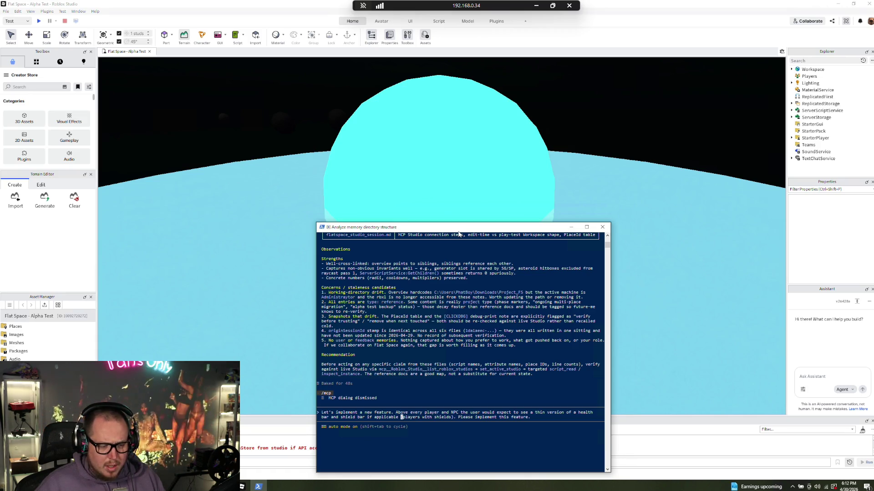
pyautogui.hotkey('ctrl', 'Left')
pyautogui.hotkey('ctrl', 'Left')
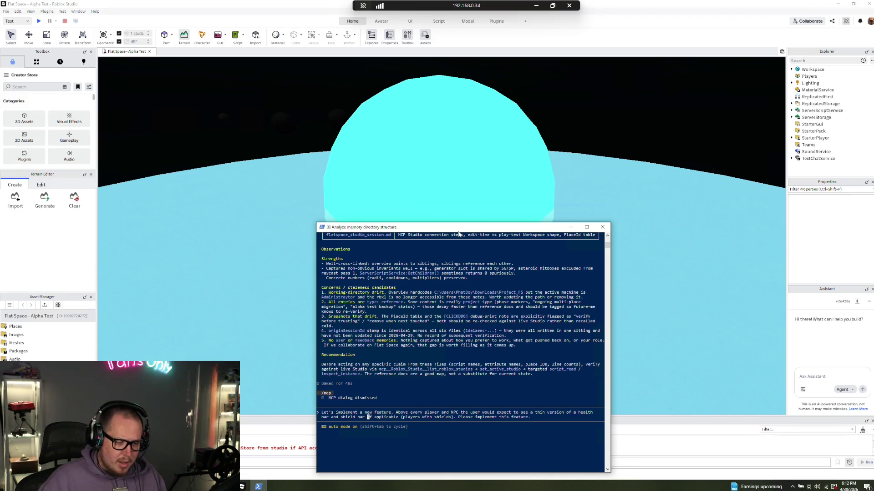
pyautogui.write('above ')
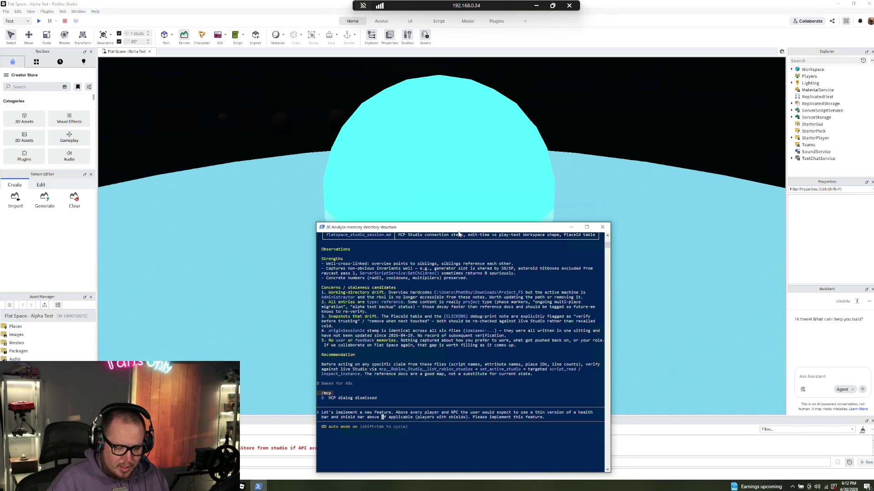
pyautogui.write('each ')
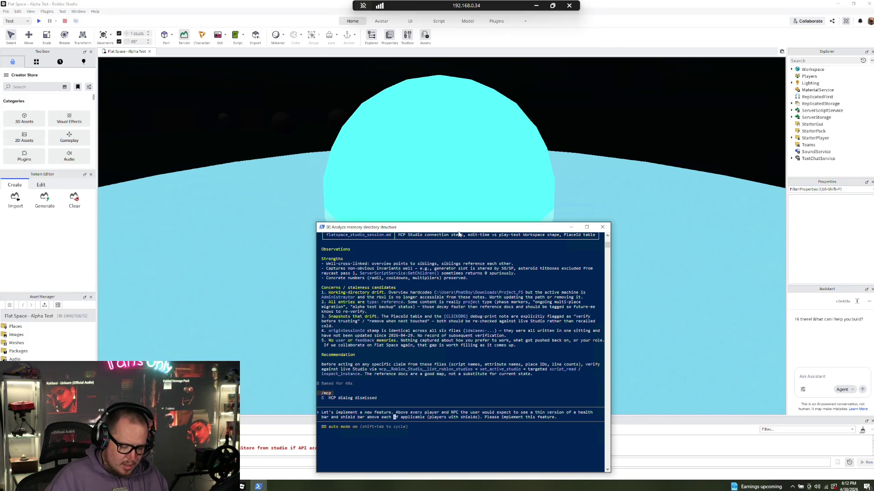
pyautogui.write('player/NP')
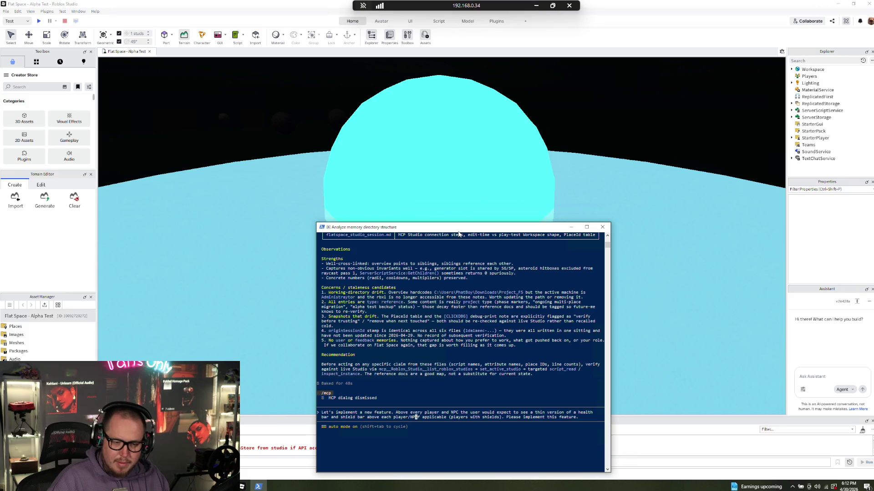
pyautogui.write('C')
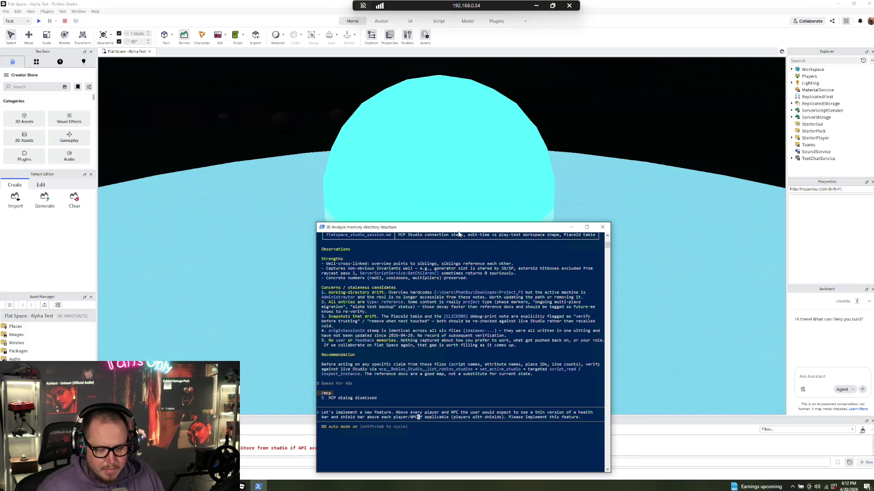
pyautogui.press('Left')
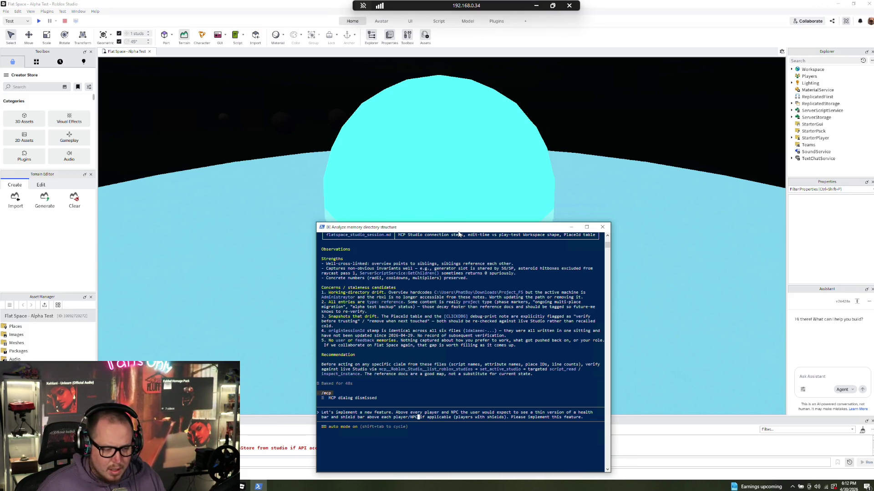
pyautogui.press('Delete')
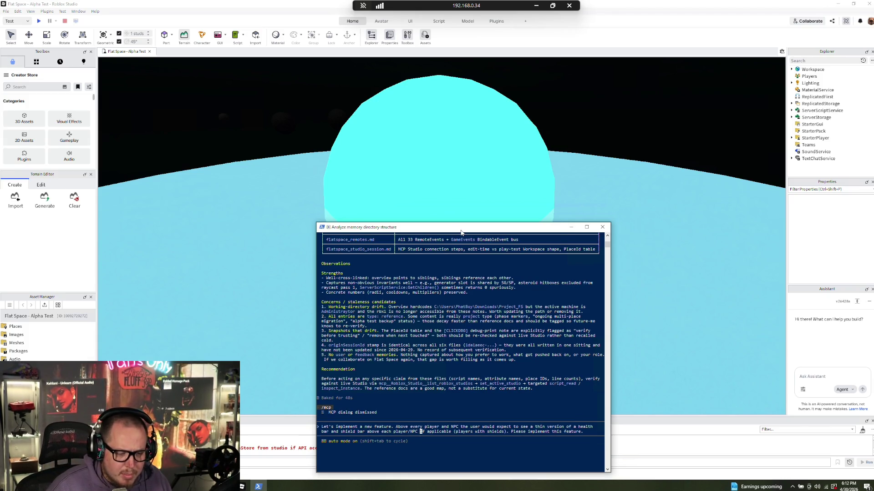
pyautogui.press('BackSpace')
pyautogui.press('BackSpace')
pyautogui.press('BackSpace')
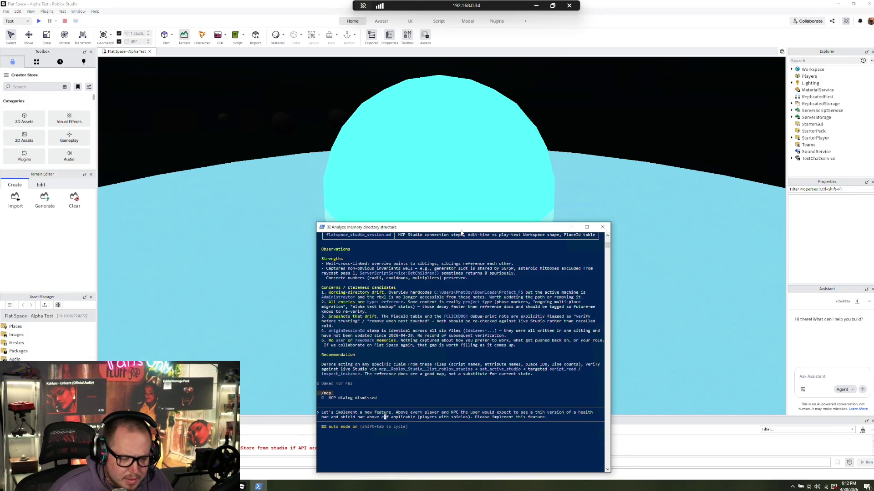
pyautogui.press('BackSpace')
pyautogui.press('BackSpace')
pyautogui.press('BackSpace')
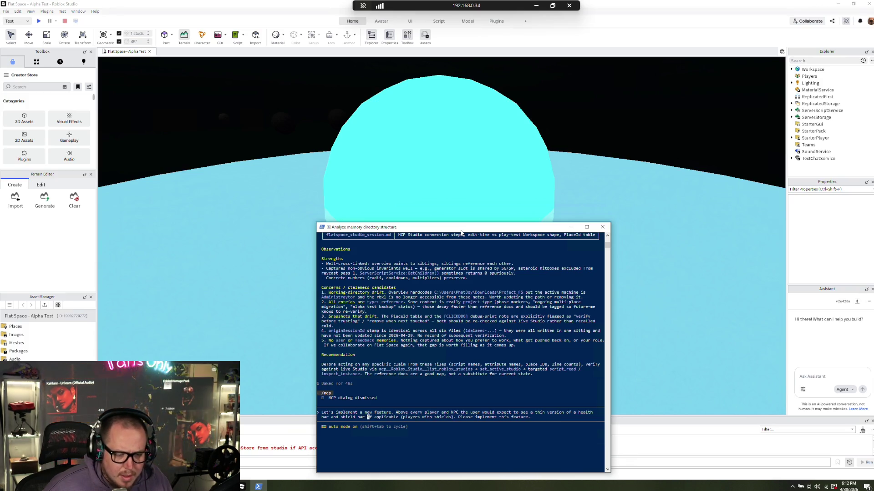
# - Add a full stop after 'feature' and change 'and' to 'and/or' in the bar wording
pyautogui.press('Up')
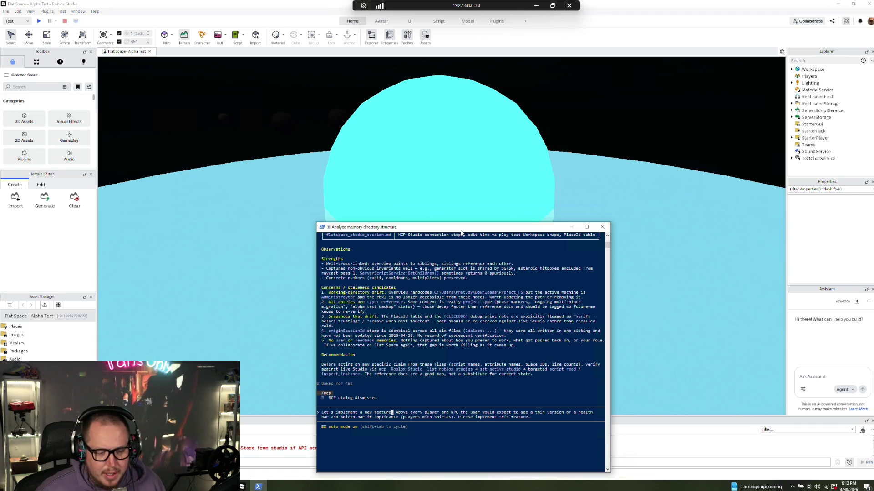
pyautogui.write('.')
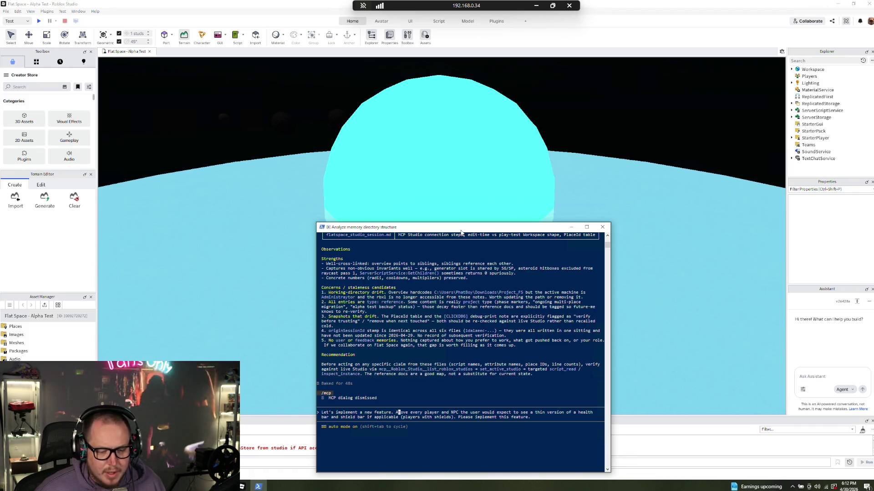
pyautogui.hotkey('ctrl', 'Right')
pyautogui.hotkey('ctrl', 'Right')
pyautogui.hotkey('ctrl', 'Right')
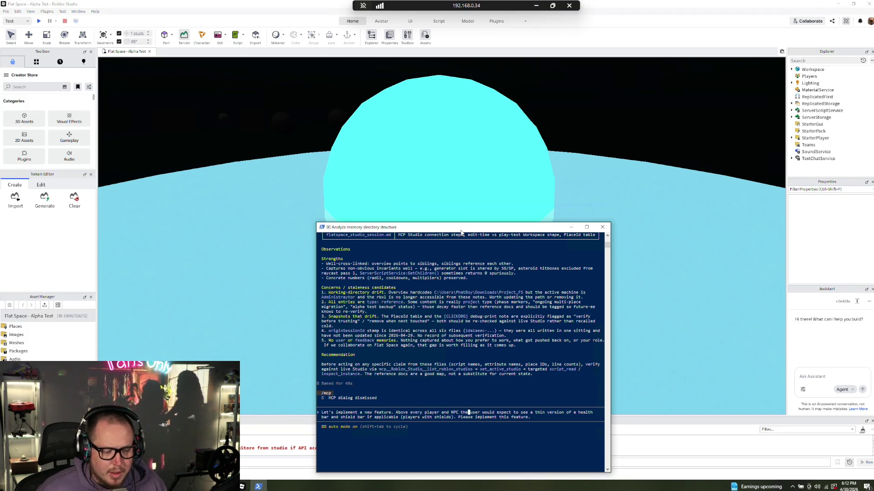
pyautogui.press('Down')
pyautogui.hotkey('ctrl', 'Left')
pyautogui.hotkey('ctrl', 'Left')
pyautogui.hotkey('ctrl', 'Left')
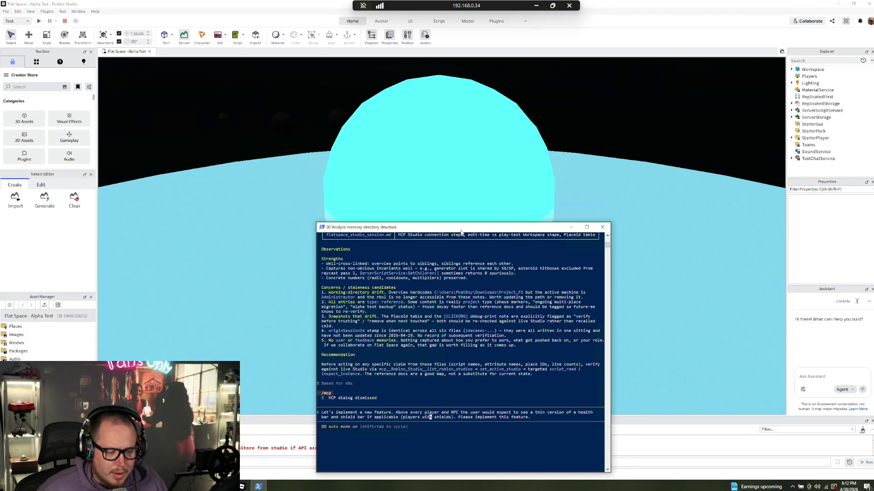
pyautogui.hotkey('ctrl', 'Left')
pyautogui.hotkey('ctrl', 'Left')
pyautogui.hotkey('ctrl', 'Left')
pyautogui.press('Left')
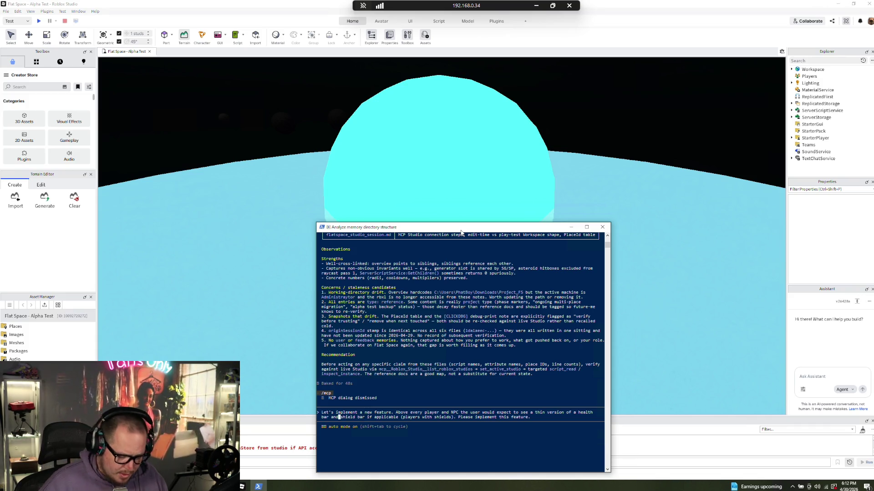
pyautogui.write('/or')
pyautogui.press('Right')
pyautogui.press('Right')
pyautogui.press('Right')
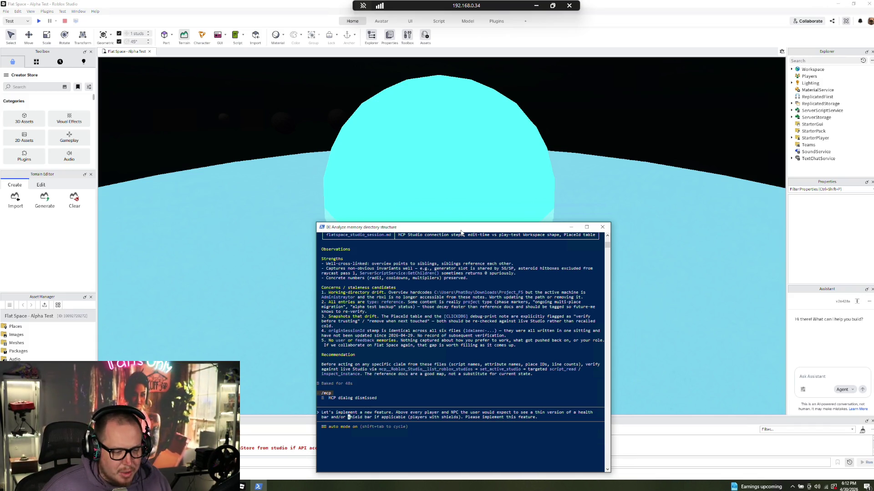
pyautogui.press('Right')
pyautogui.press('Right')
pyautogui.press('Right')
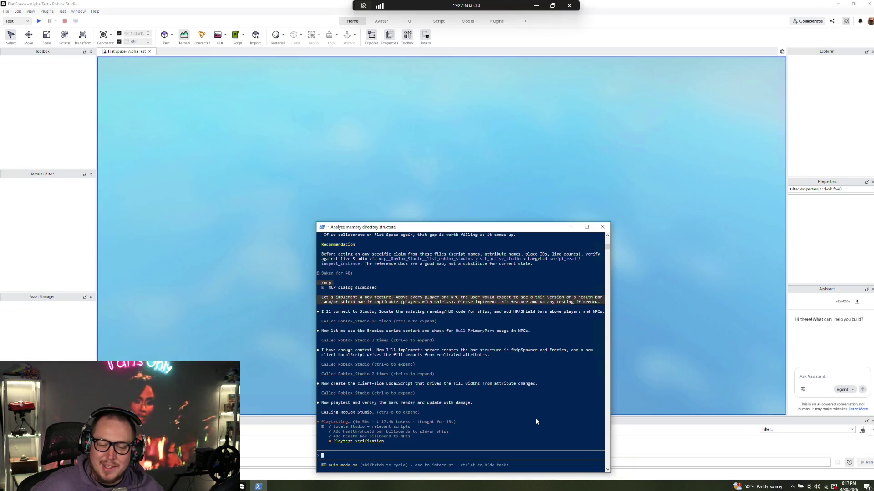
# - Drag the Claude Code terminal aside so it doesn't cover the playtest
pyautogui.moveTo(449, 228); pyautogui.dragTo(714, 232)
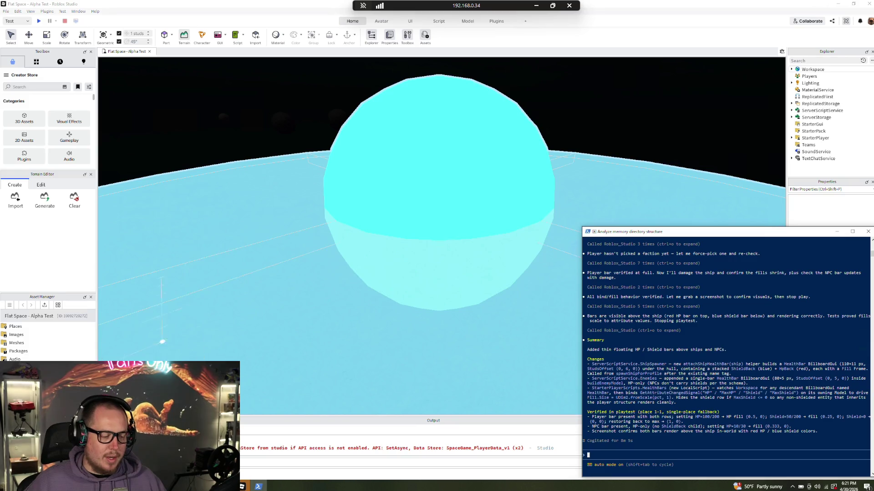
# - Hide the terminal to reveal Studio's running play-test and dismiss the welcome message
pyautogui.click(243, 487)
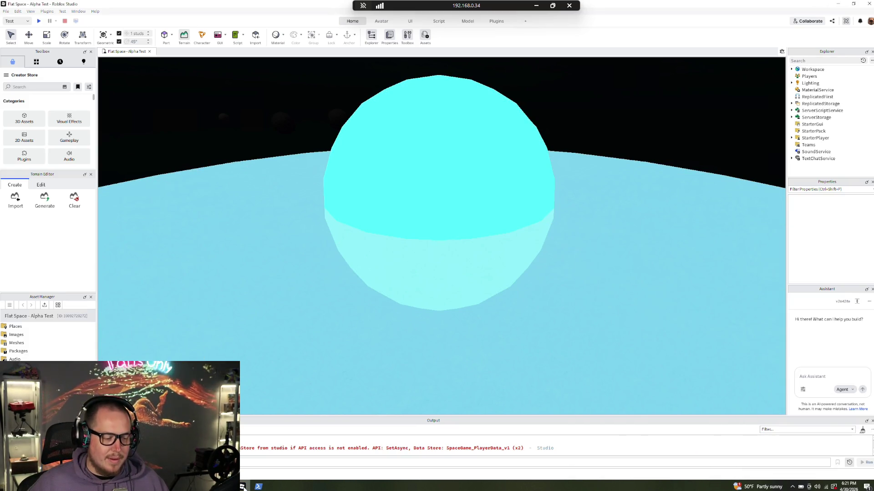
pyautogui.click(243, 487)
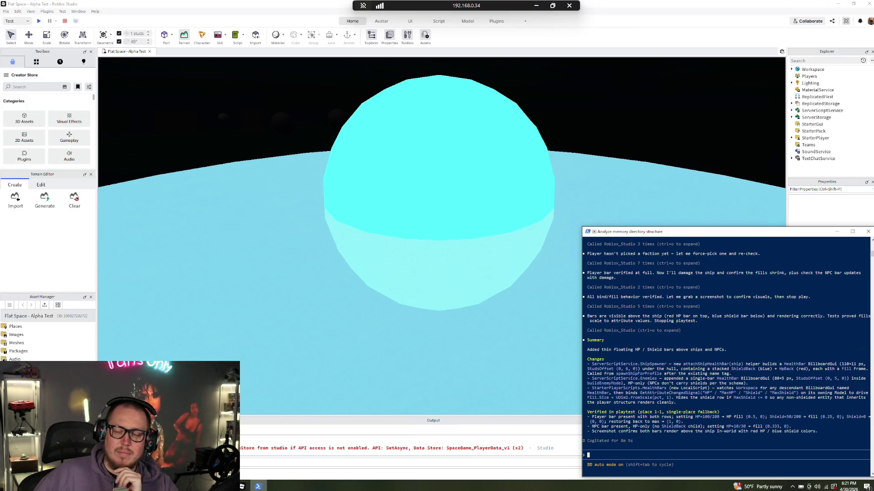
pyautogui.click(243, 487)
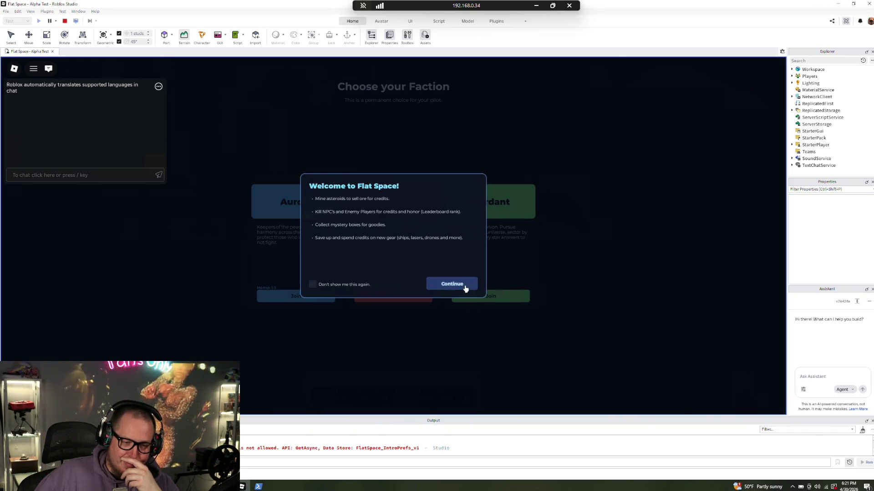
pyautogui.click(464, 287)
# - Join Aurora, fly out, destroy a Sentinel, mine an asteroid, then stop the play-test
pyautogui.click(306, 296)
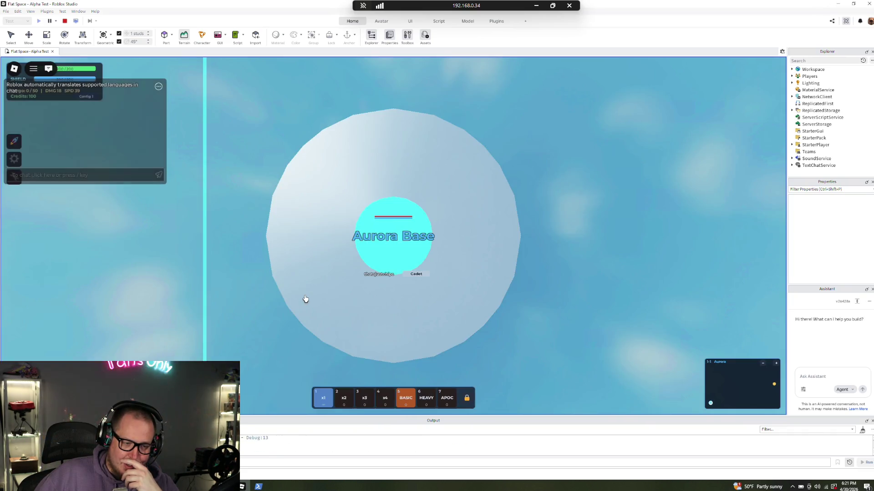
pyautogui.click(571, 212)
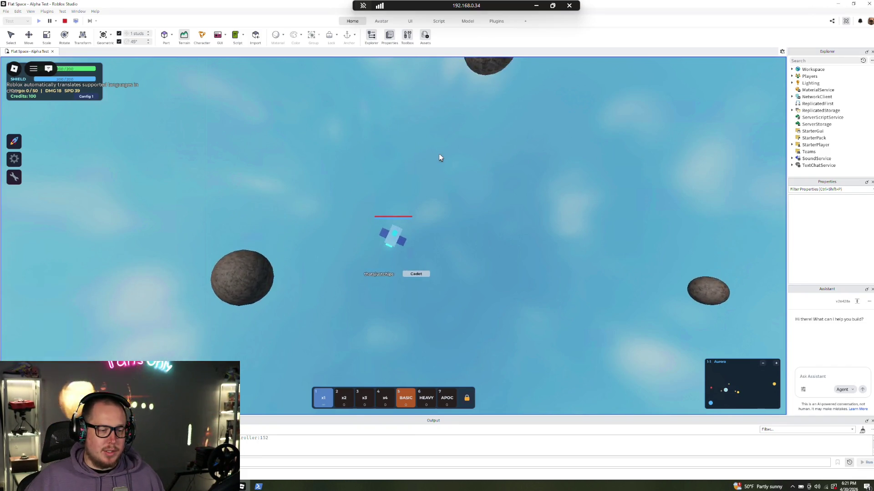
pyautogui.click(596, 176)
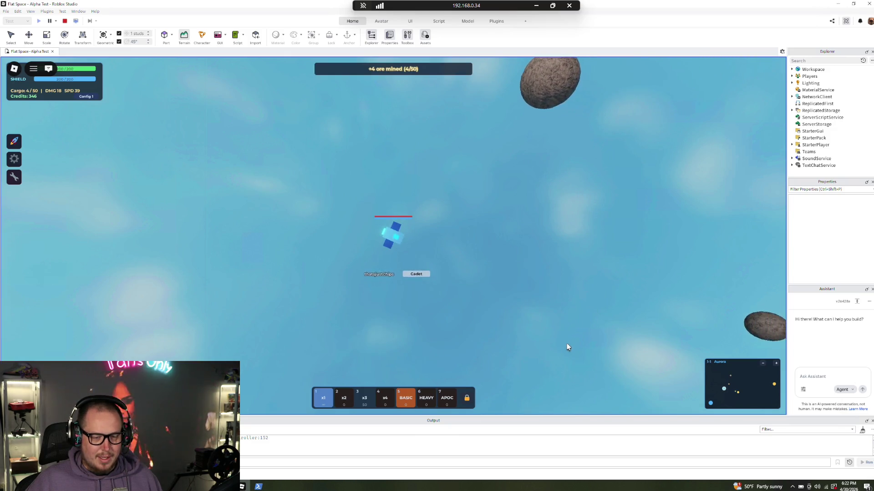
pyautogui.click(616, 270)
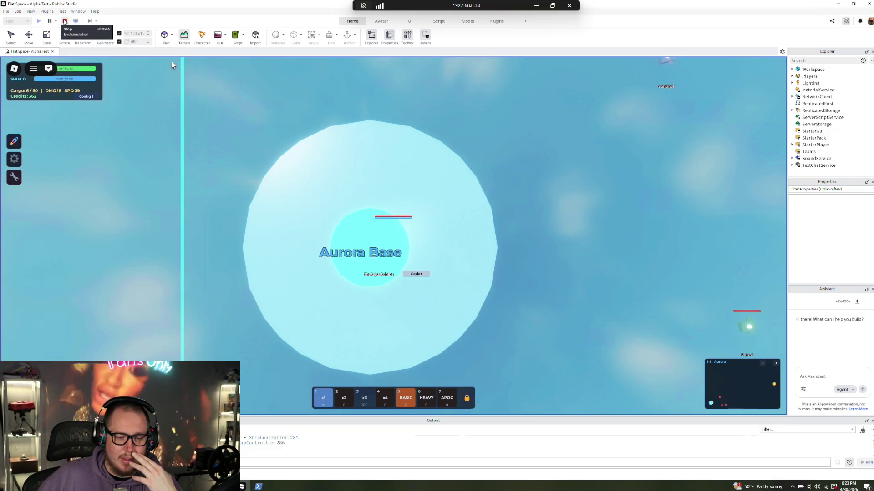
pyautogui.click(65, 22)
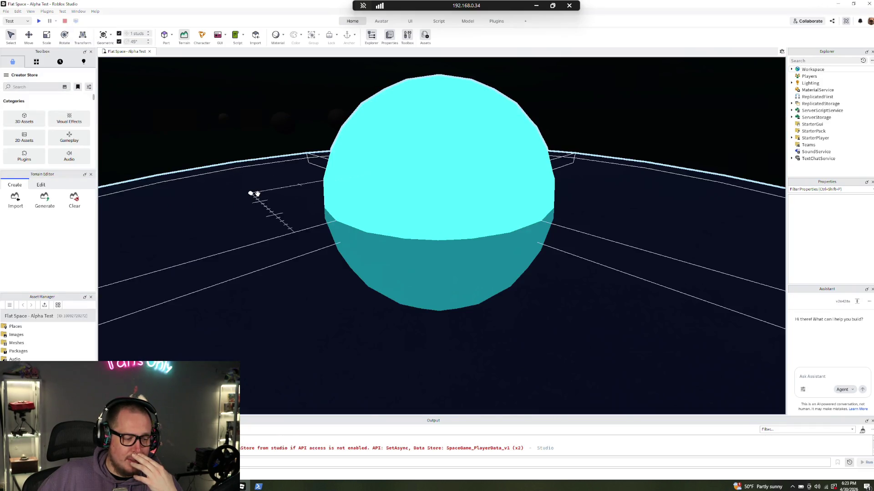
# - Select the baseplate, close the File menu unused, and minimize the remote Studio session
pyautogui.click(257, 194)
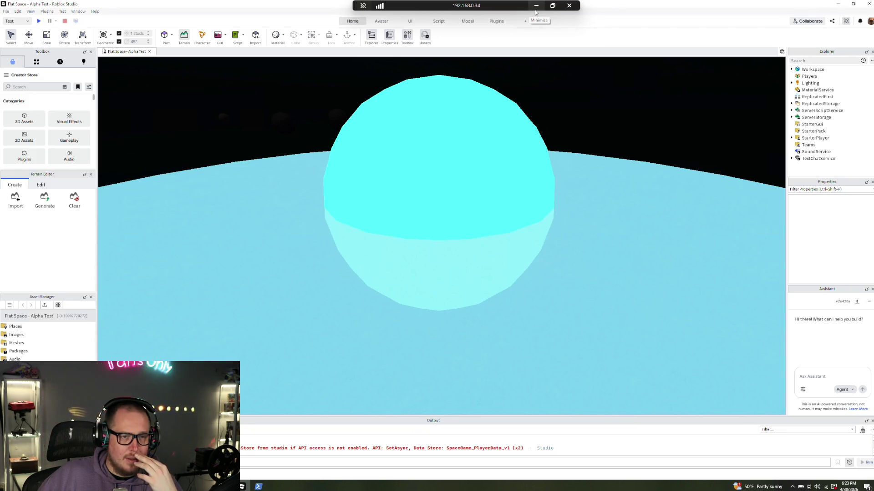
pyautogui.click(6, 11)
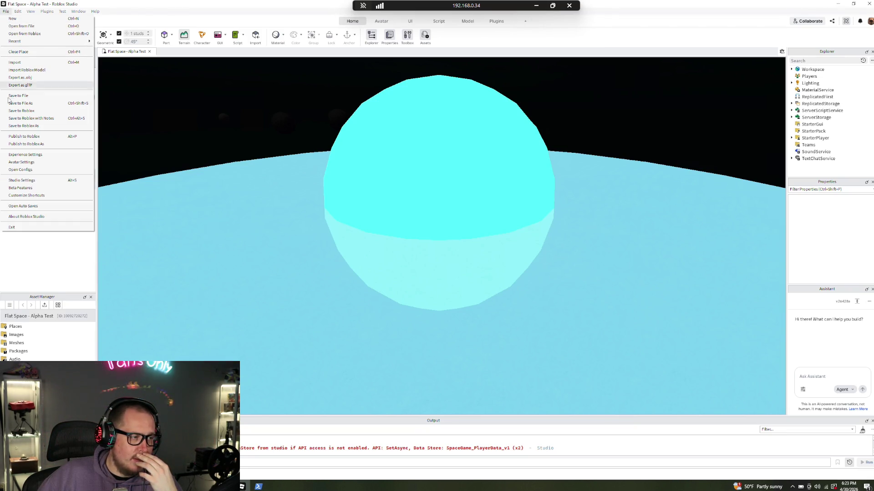
pyautogui.press('Escape')
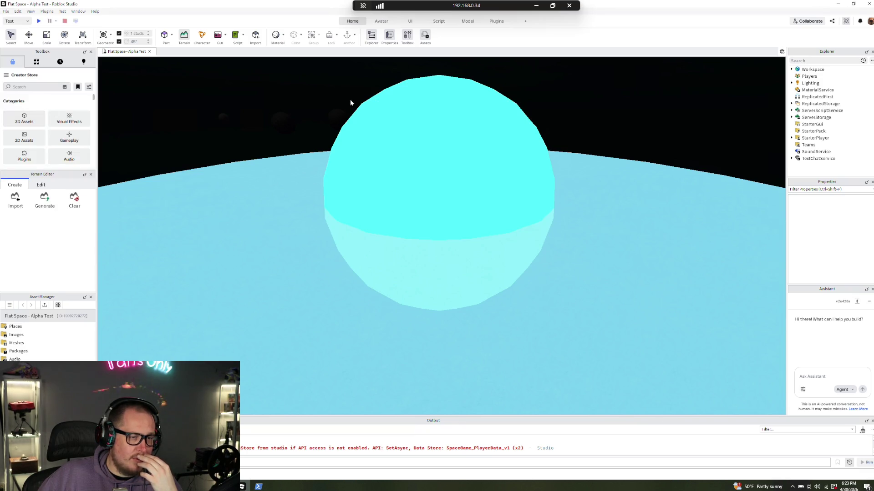
pyautogui.click(536, 6)
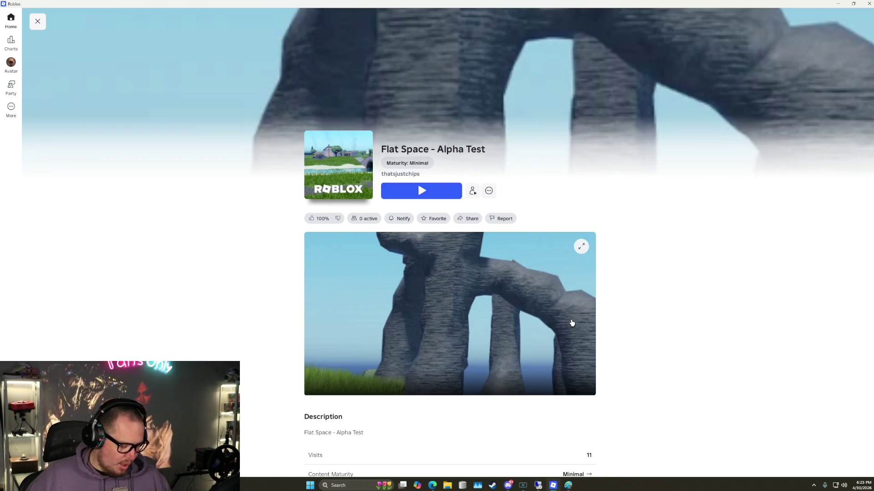
# - Launch Roblox Studio locally via Windows search 'ro' and view the Experiences list
pyautogui.press('super')
pyautogui.write('rob')
pyautogui.press('Return')
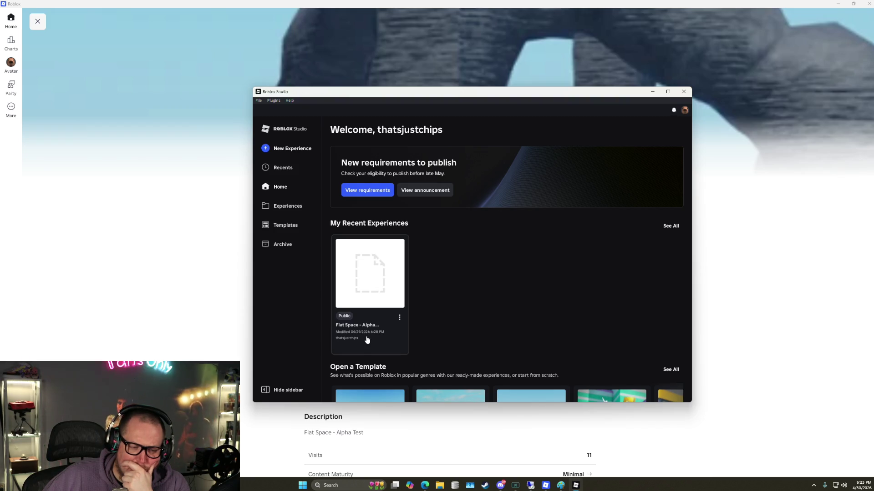
pyautogui.click(287, 207)
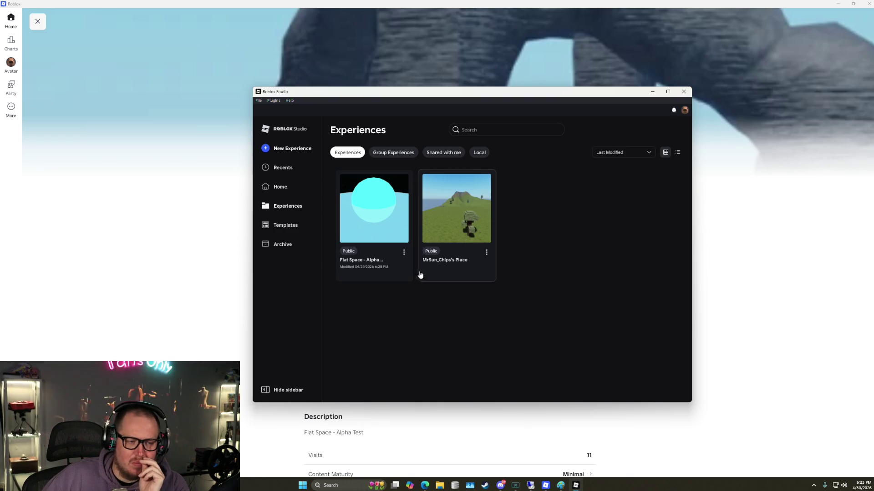
# - Browse the Recents, Home and Experiences pages of the Studio start window
pyautogui.click(290, 175)
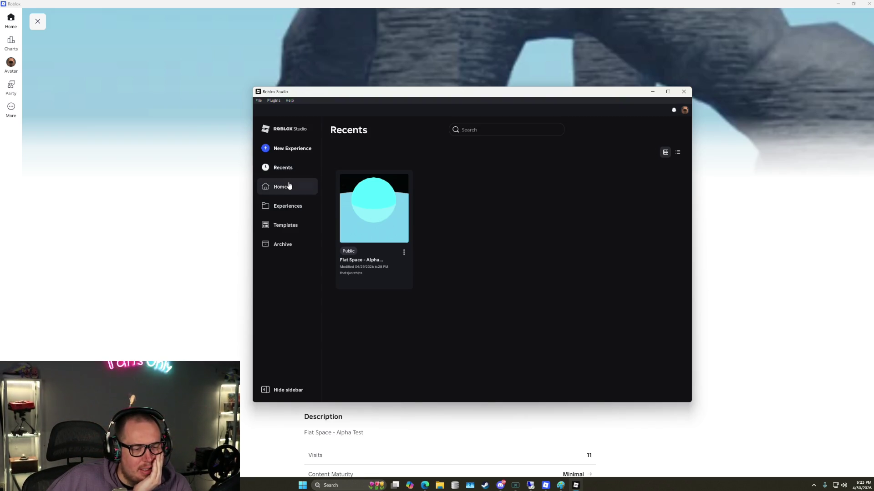
pyautogui.click(289, 185)
pyautogui.scroll(-5, 439, 253)
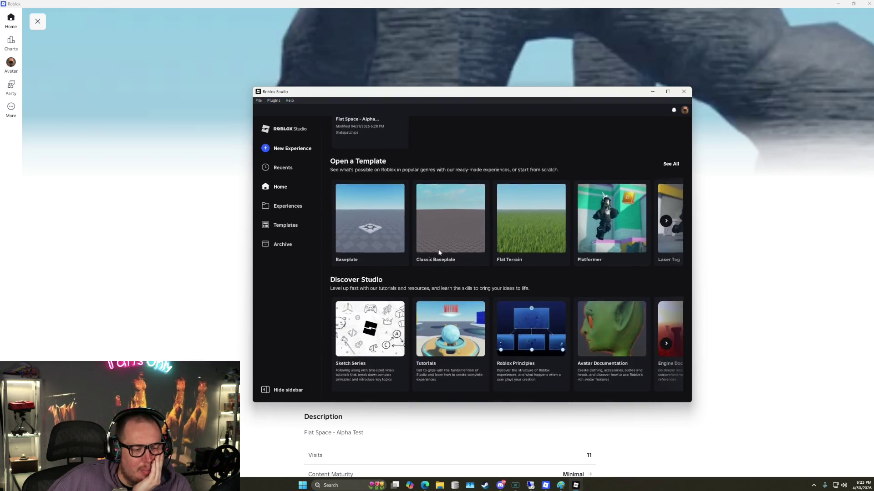
pyautogui.scroll(5, 439, 252)
pyautogui.click(283, 206)
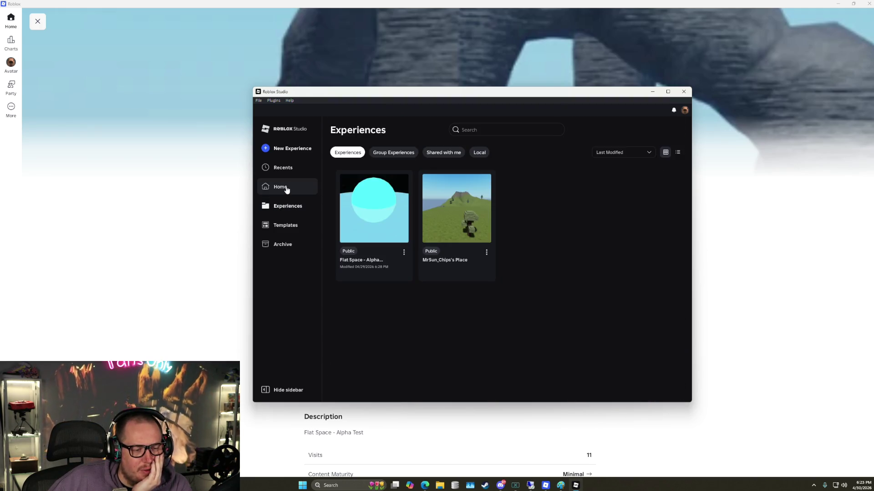
pyautogui.click(287, 189)
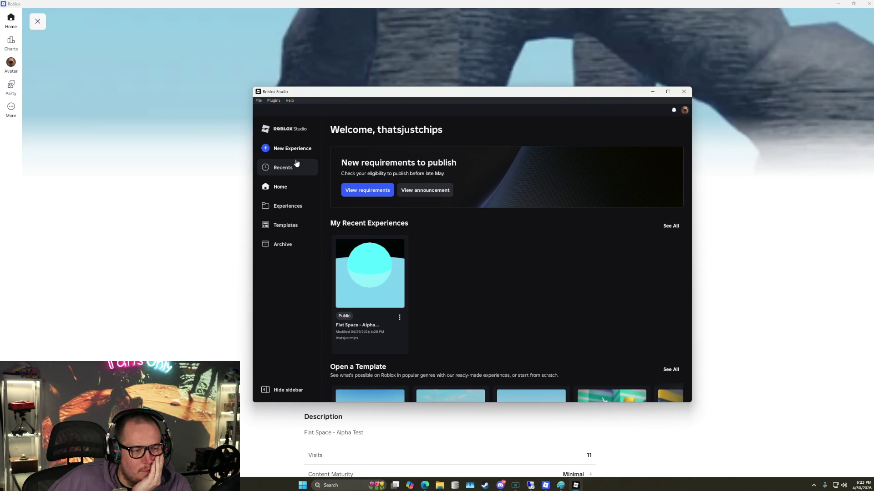
pyautogui.click(283, 167)
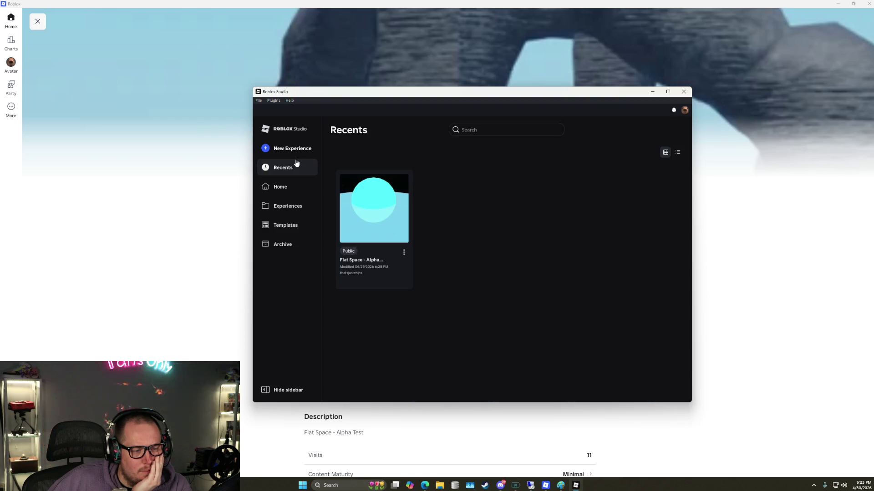
pyautogui.click(288, 186)
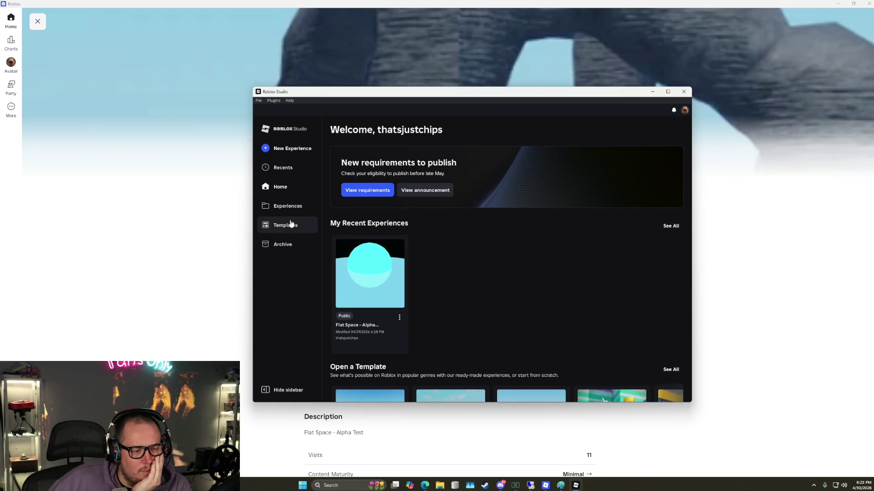
pyautogui.click(293, 207)
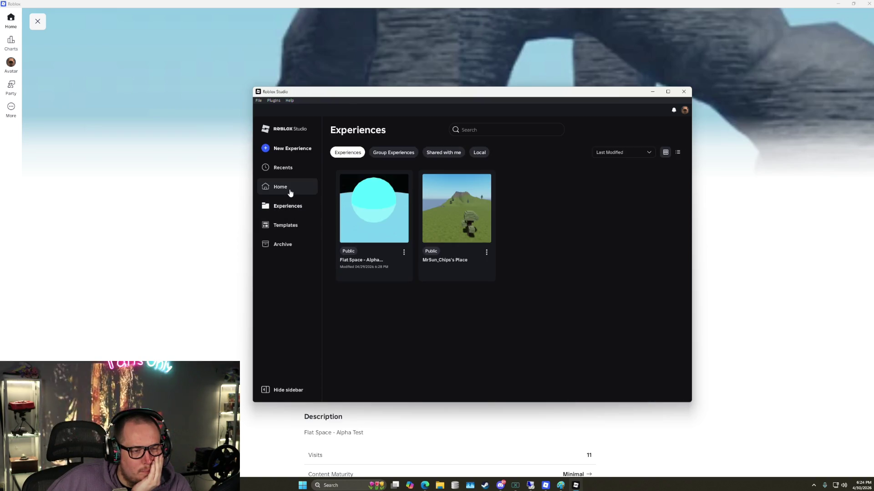
pyautogui.click(290, 192)
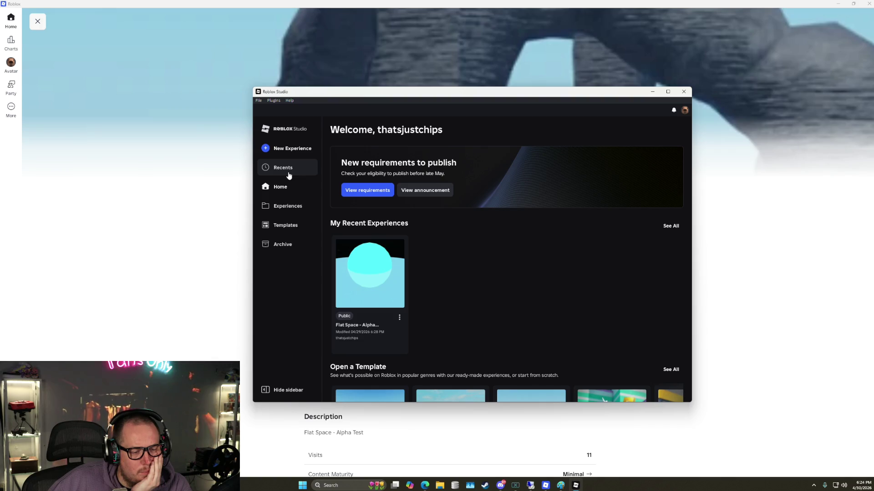
pyautogui.click(289, 175)
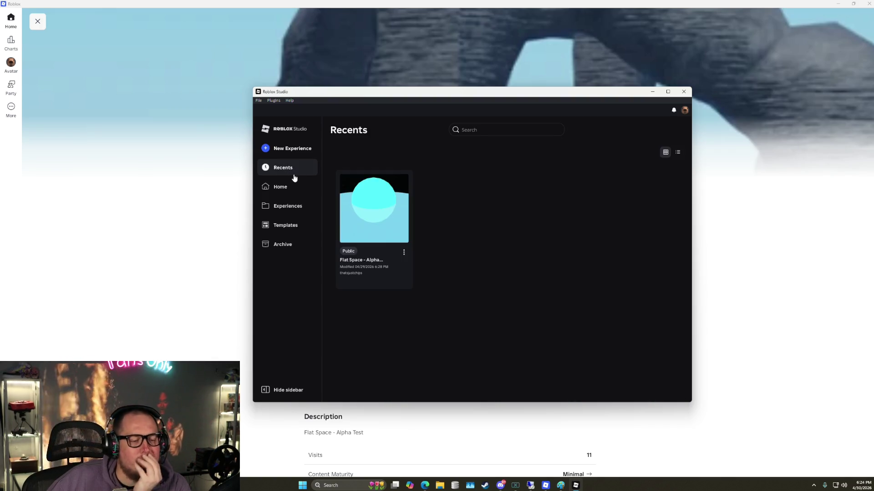
# - Minimize Studio to view the Flat Space - Alpha Test page, then restore the editor
pyautogui.click(652, 93)
pyautogui.click(576, 486)
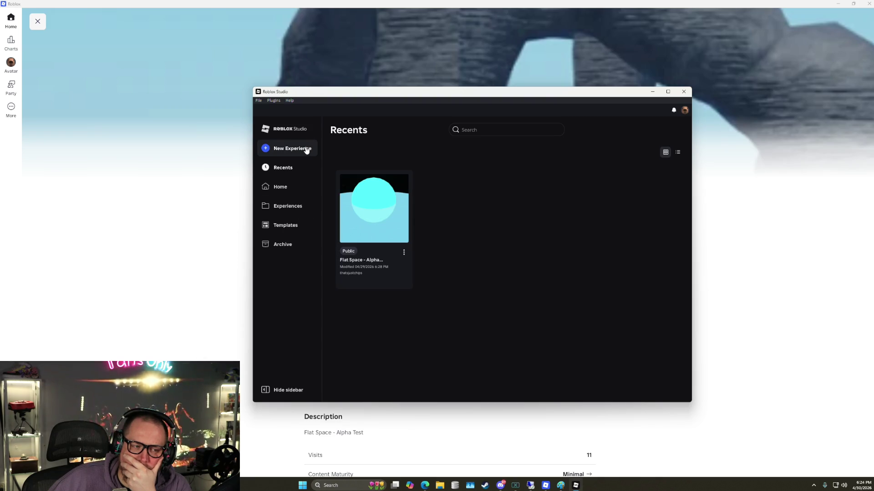
pyautogui.click(653, 93)
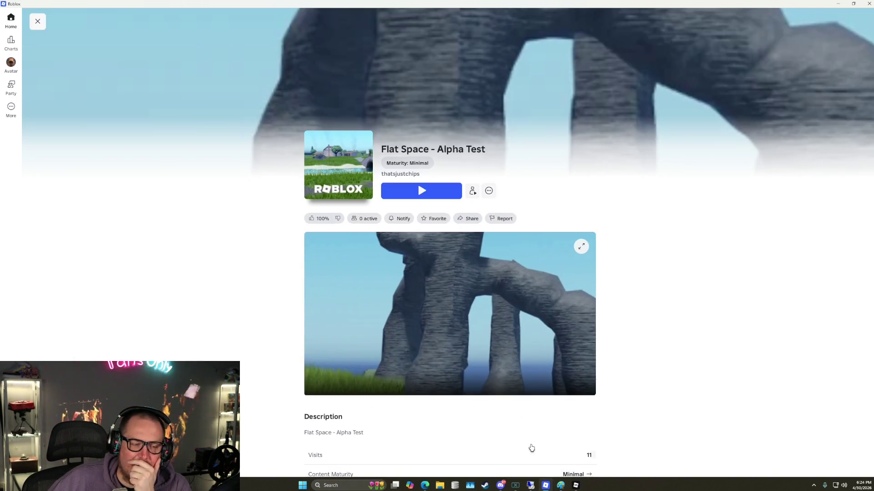
pyautogui.click(531, 486)
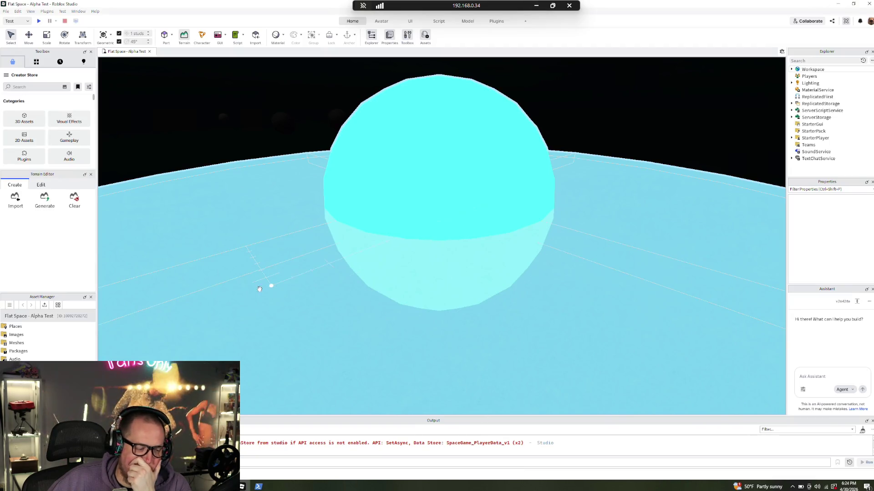
# - Begin Save to Roblox for Flat Space - Alpha Test, then cancel without overwriting any place
pyautogui.click(6, 11)
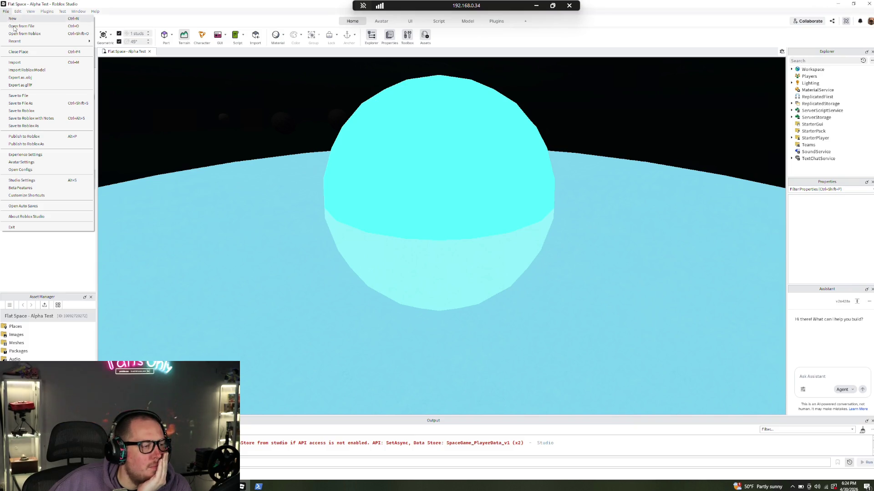
pyautogui.click(54, 125)
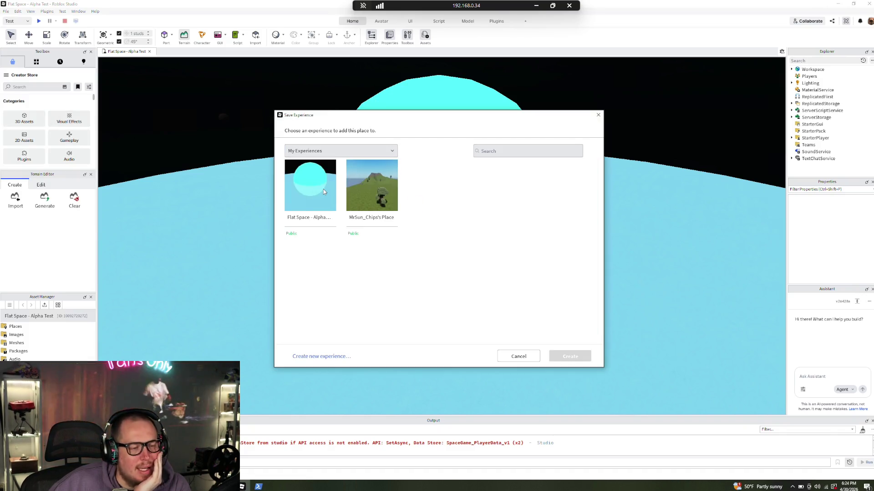
pyautogui.click(324, 191)
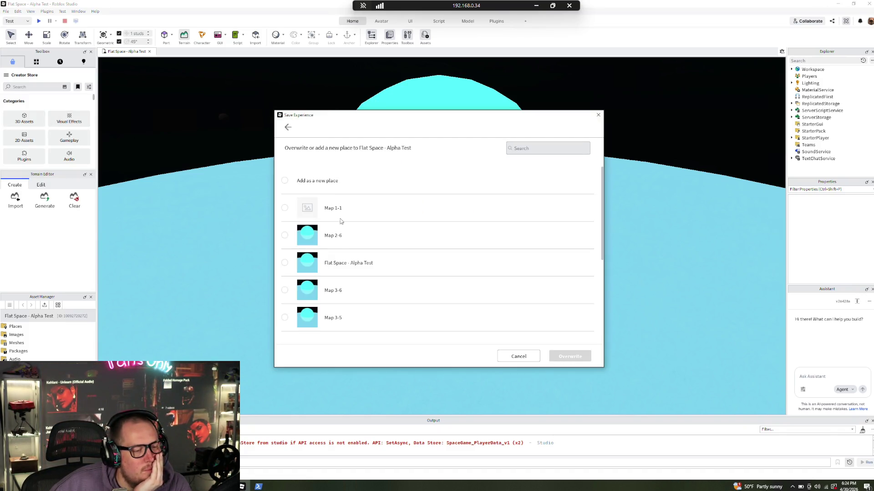
pyautogui.click(517, 358)
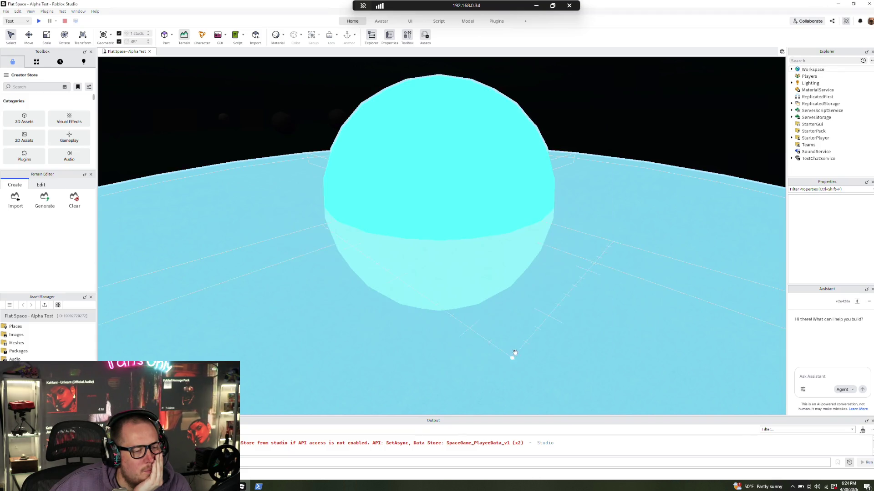
pyautogui.click(7, 11)
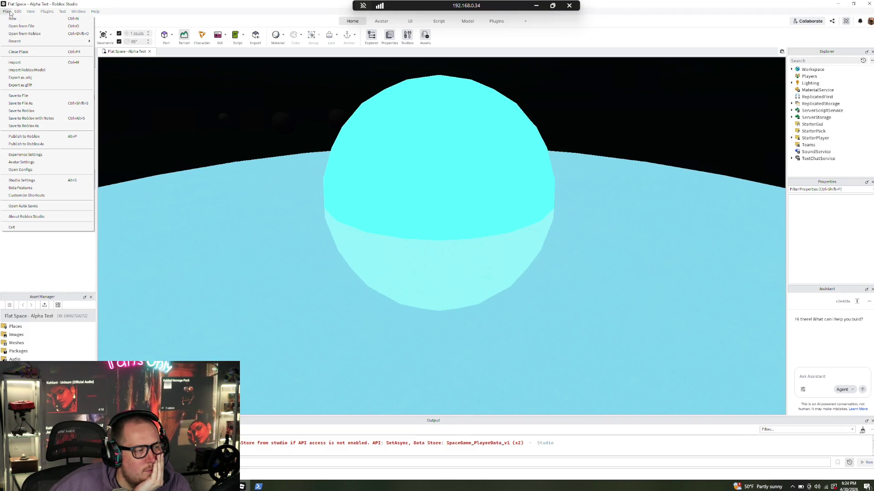
pyautogui.click(30, 104)
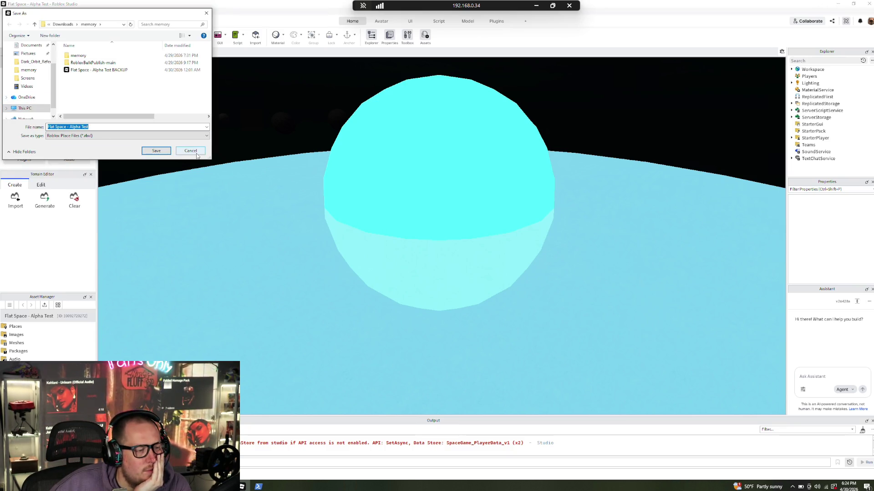
pyautogui.click(197, 154)
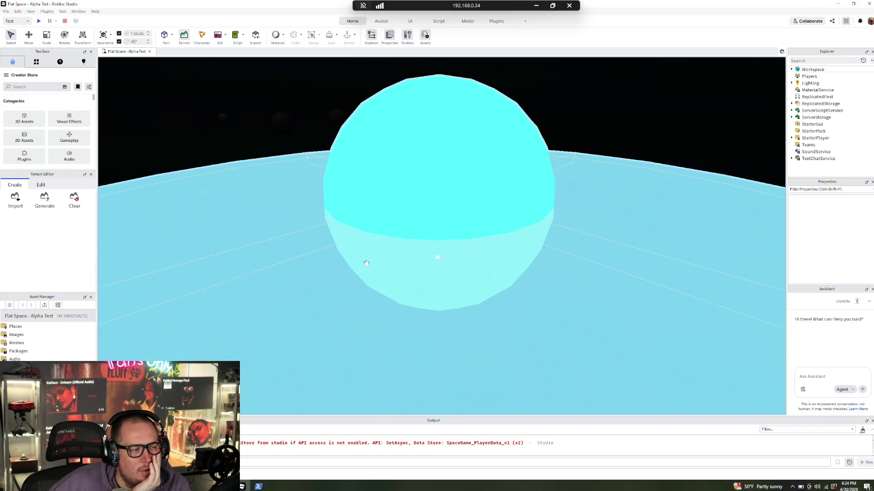
pyautogui.click(6, 12)
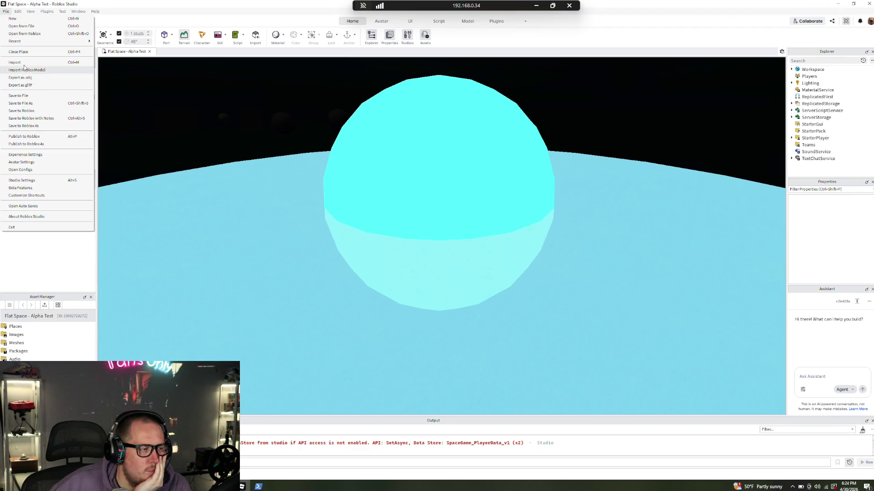
pyautogui.moveTo(19, 43)
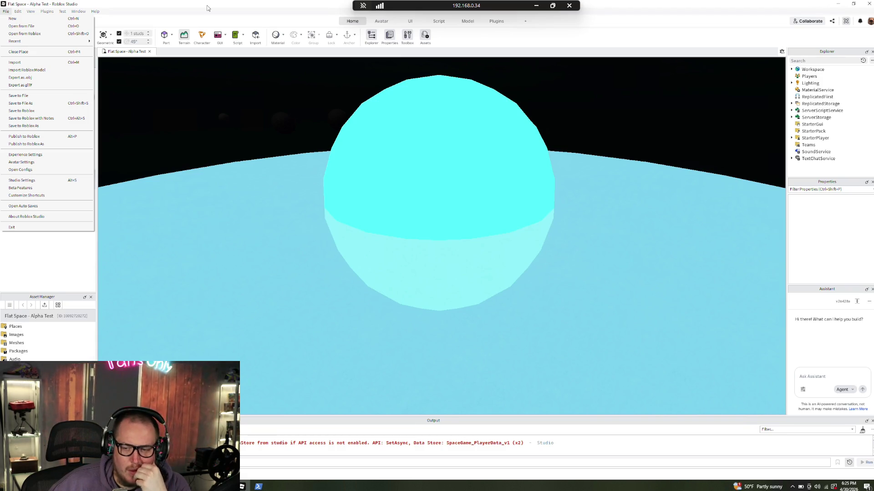
pyautogui.click(207, 7)
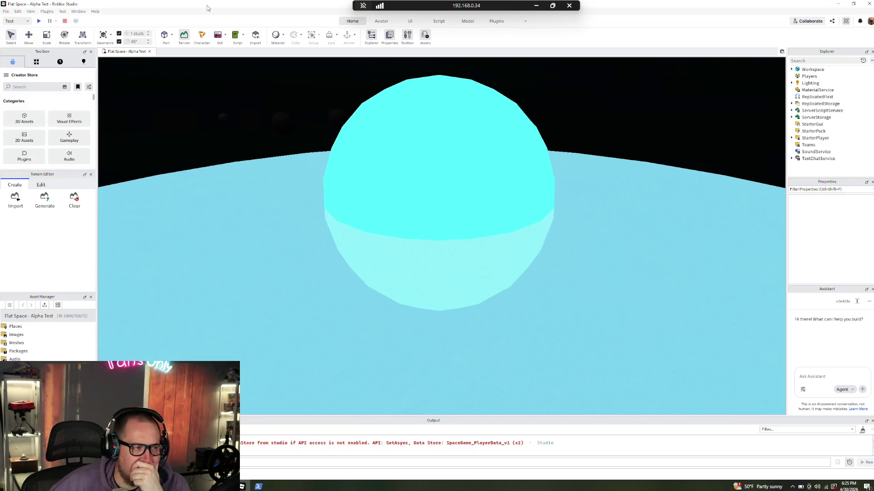
pyautogui.click(7, 11)
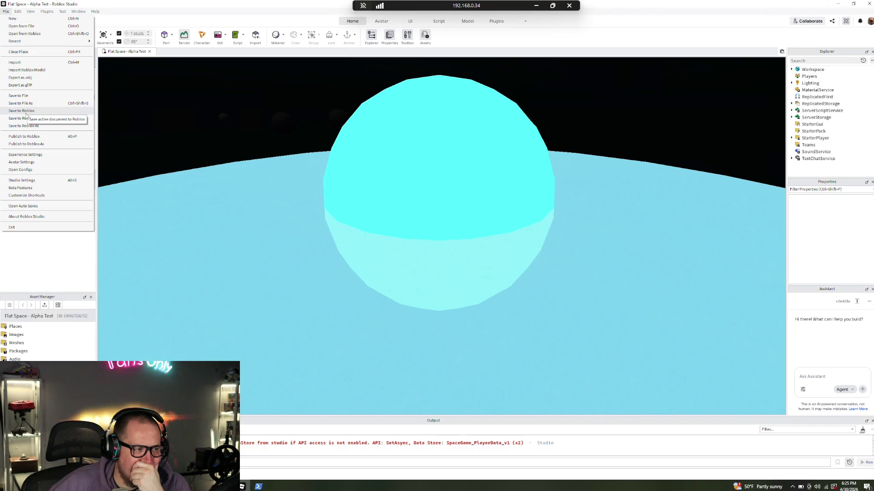
pyautogui.click(6, 12)
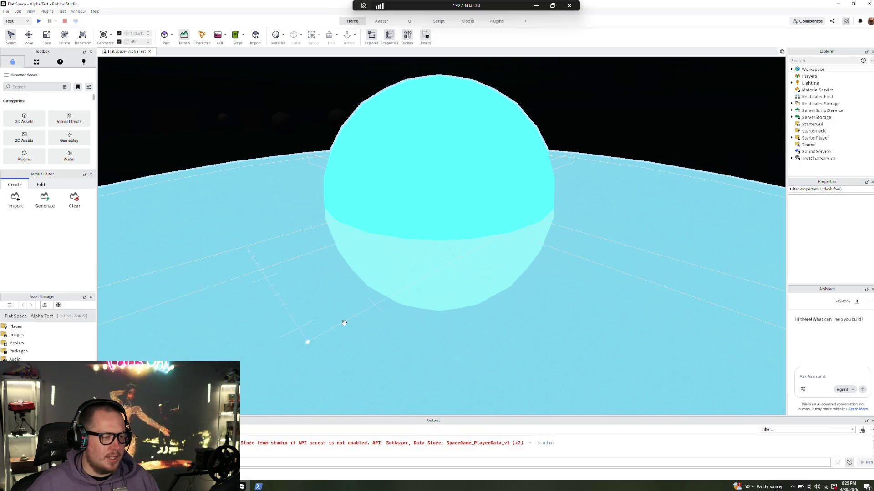
# - Play-test, dismiss the welcome, join Aurora, and toggle the wrench debug panel open and closed
pyautogui.click(40, 21)
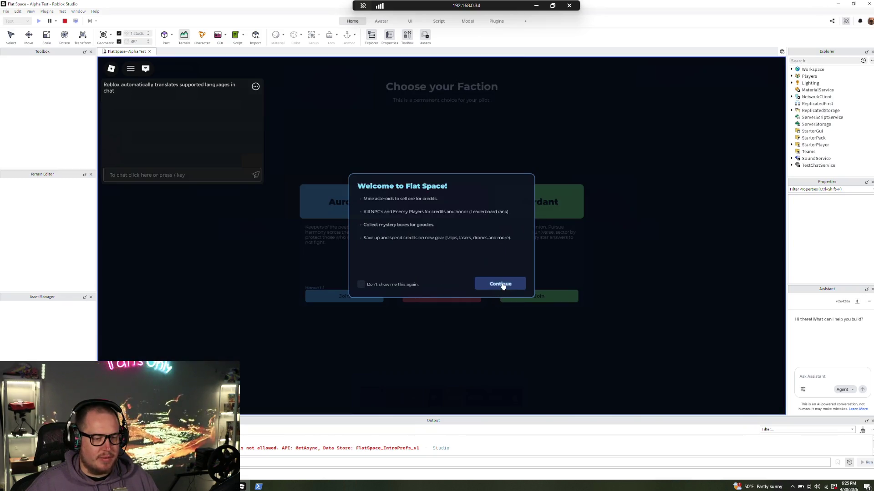
pyautogui.click(502, 286)
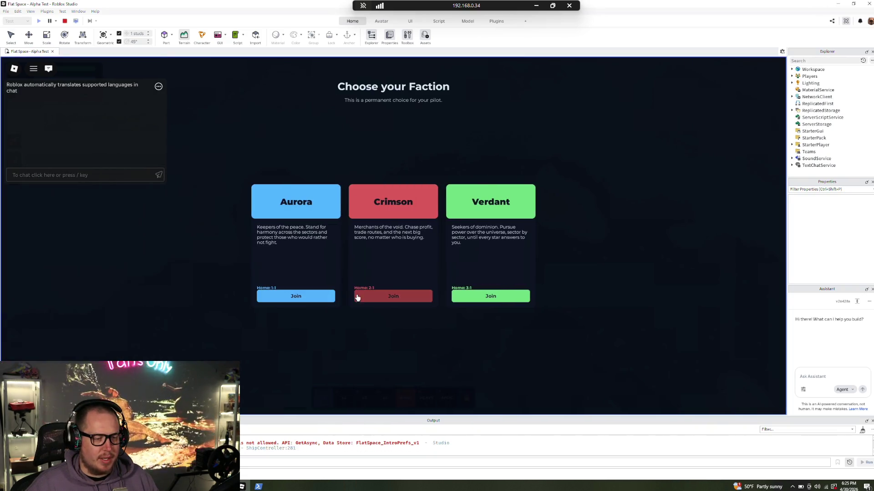
pyautogui.click(315, 297)
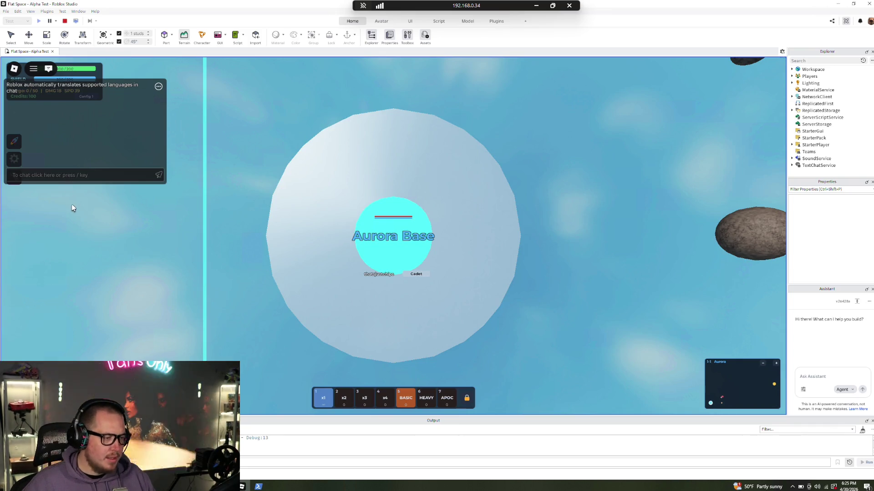
pyautogui.click(14, 177)
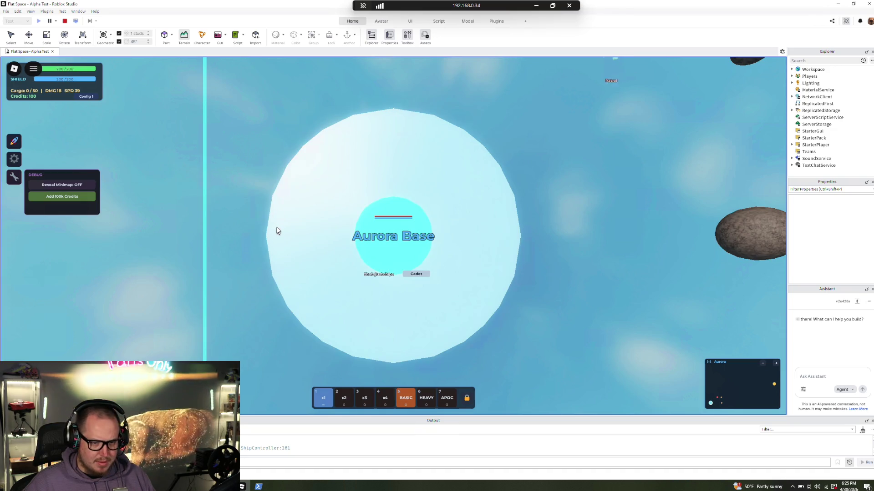
pyautogui.click(14, 176)
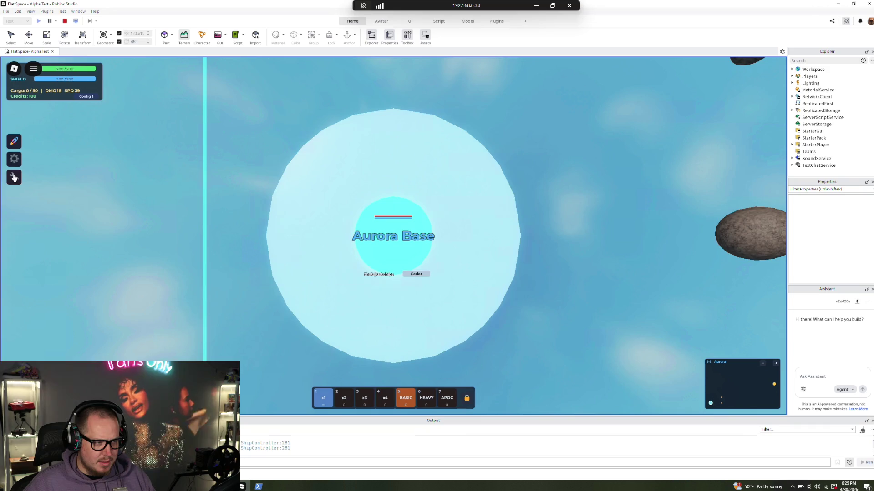
pyautogui.click(13, 178)
pyautogui.click(64, 202)
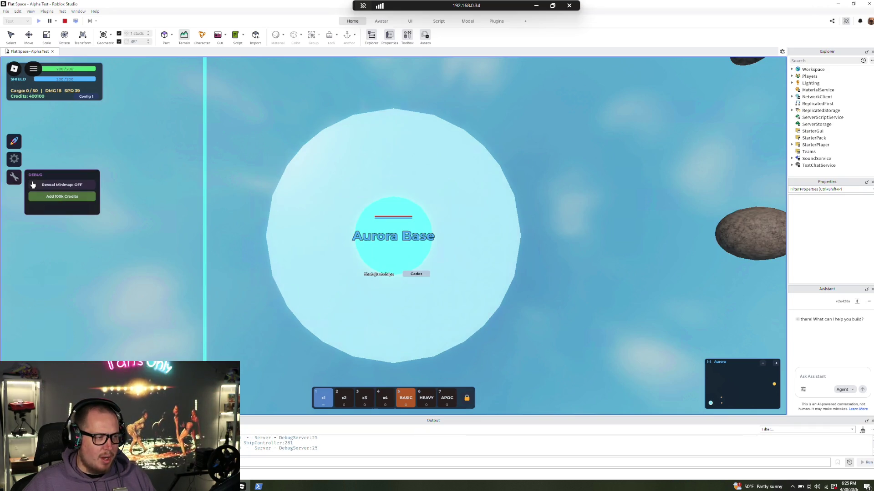
pyautogui.click(60, 203)
pyautogui.click(61, 203)
pyautogui.click(61, 203)
pyautogui.click(19, 180)
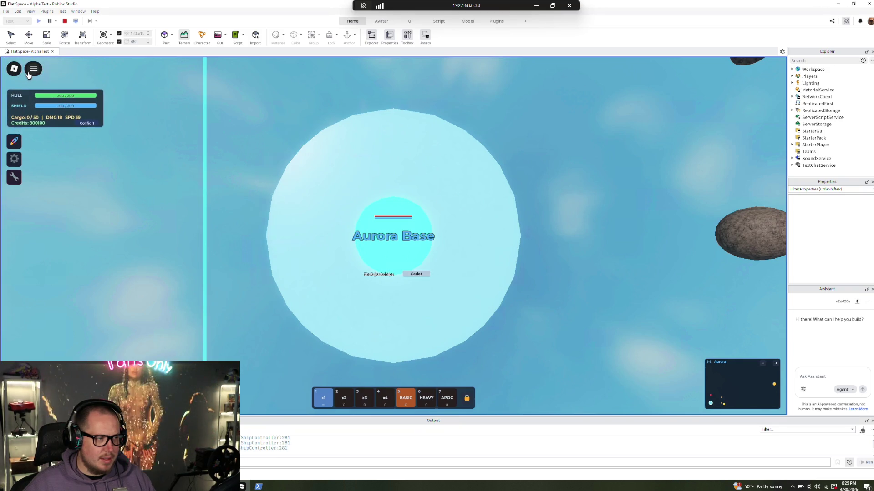
pyautogui.click(28, 73)
pyautogui.click(30, 71)
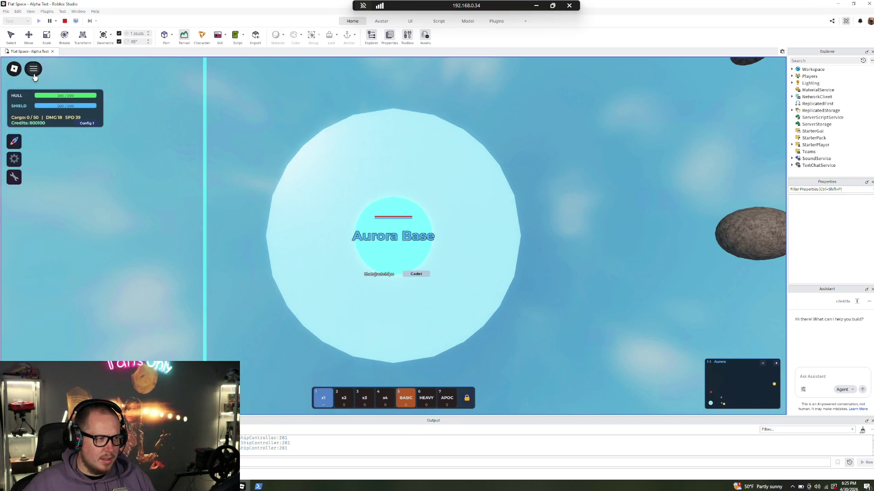
pyautogui.click(17, 142)
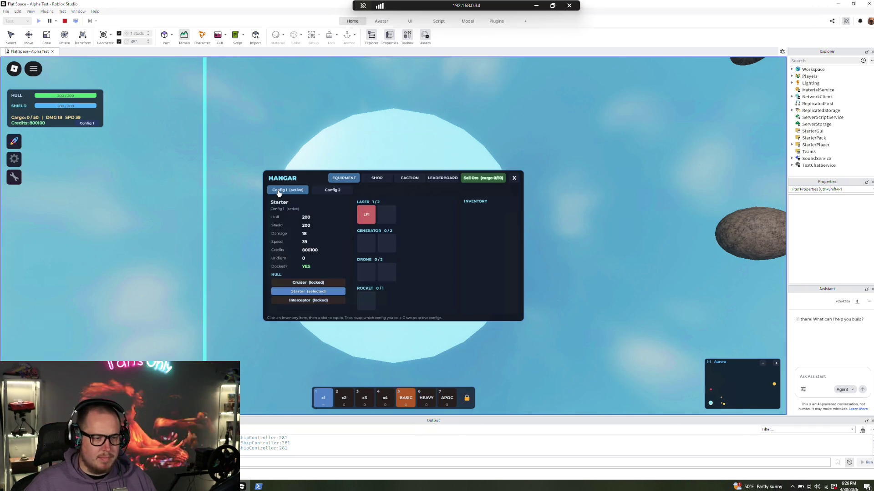
pyautogui.click(376, 180)
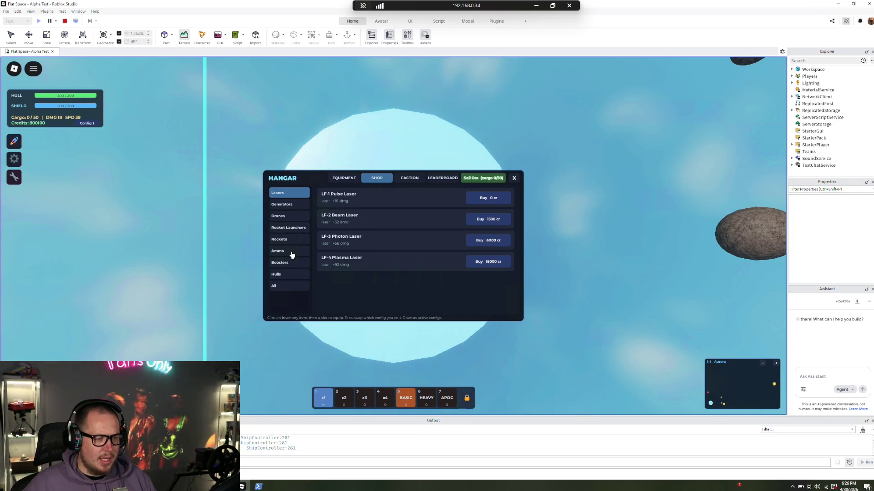
pyautogui.click(515, 179)
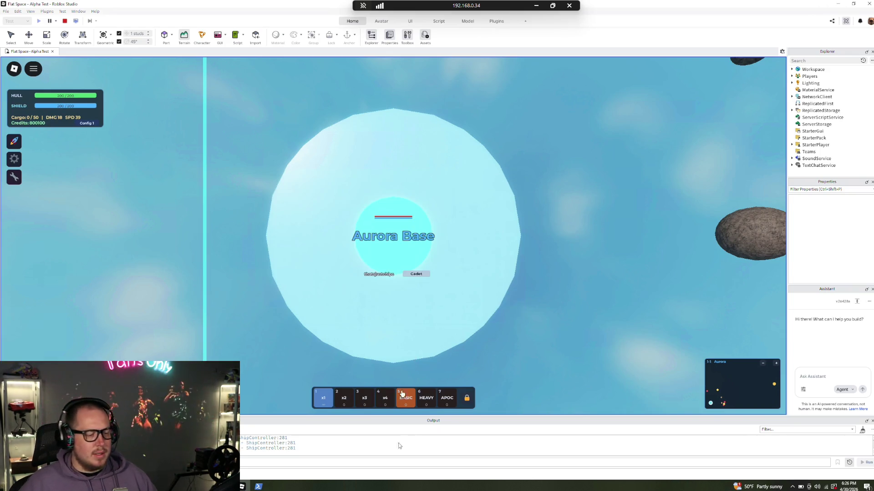
# - Type 'Could you list all of the maps that exist in this session?' unsent, then return to Studio
pyautogui.click(258, 488)
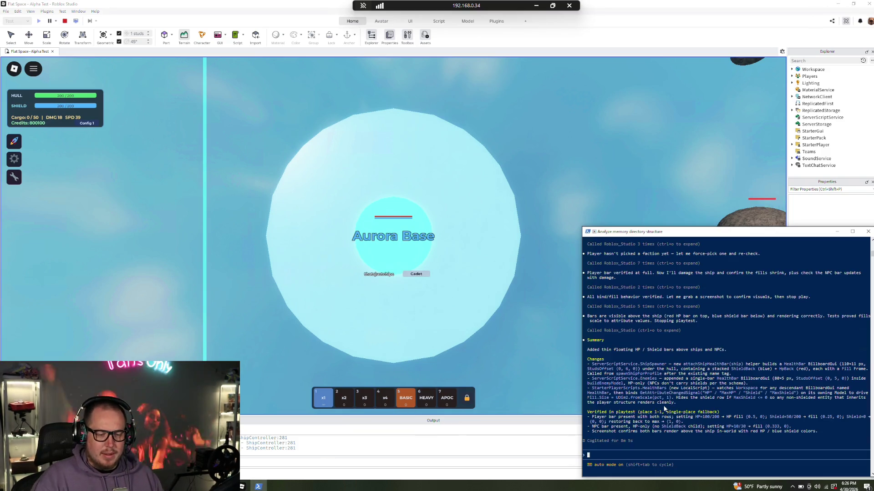
pyautogui.write('Could you')
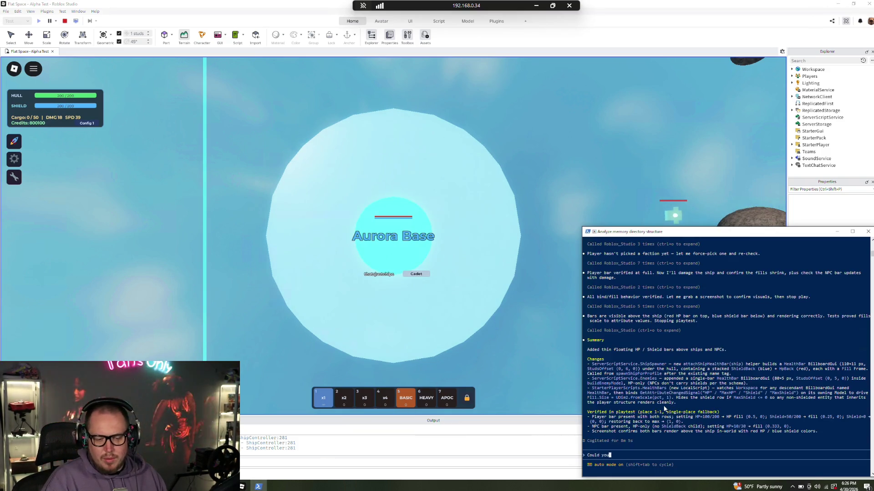
pyautogui.write(' list all of th')
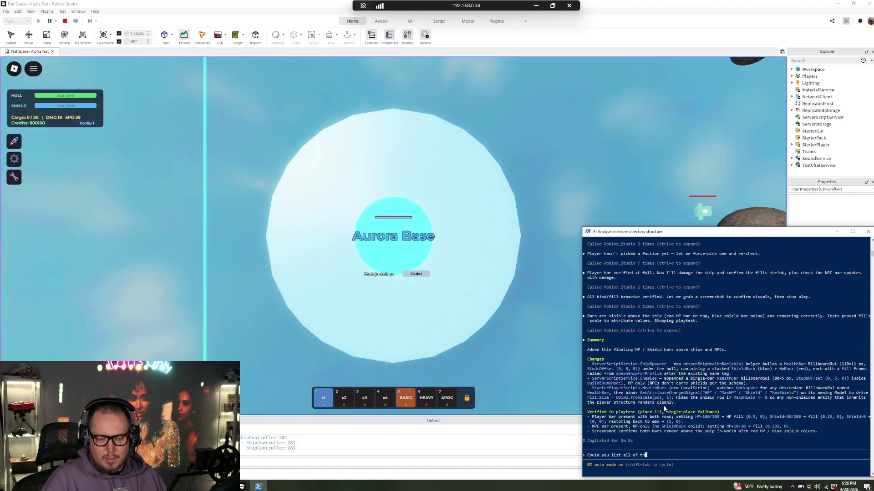
pyautogui.write('e maps that ex')
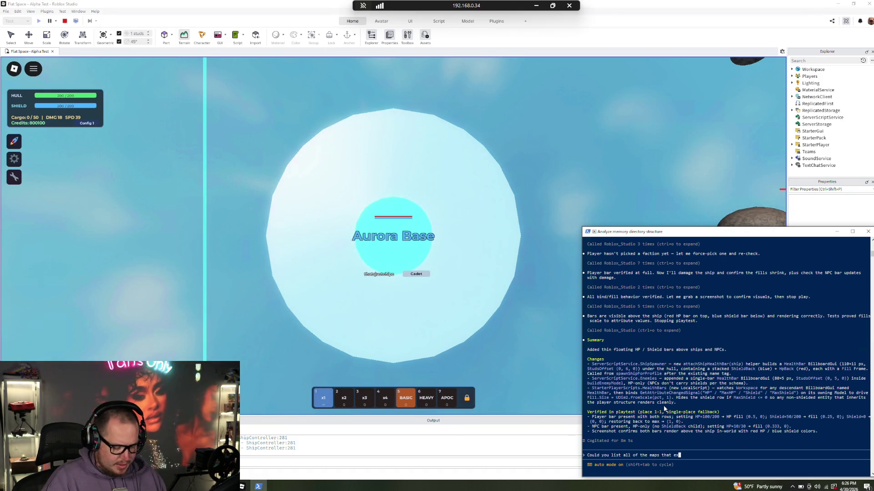
pyautogui.write('ist in ')
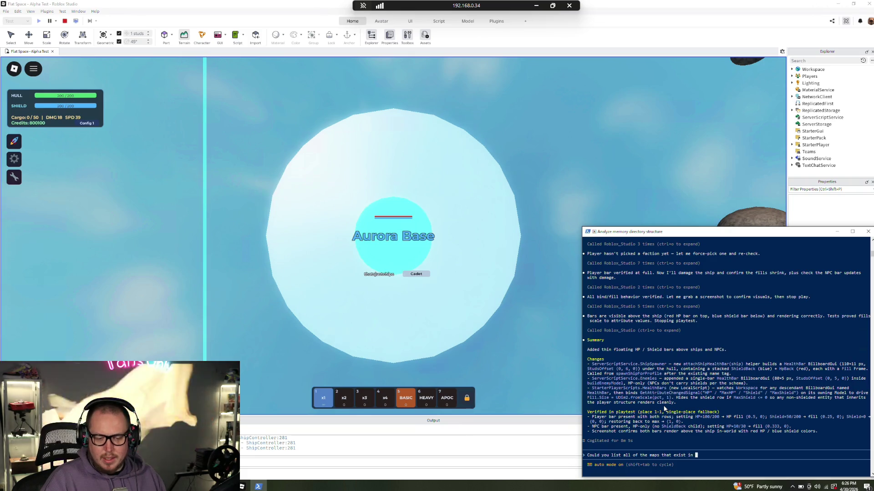
pyautogui.write('this session?')
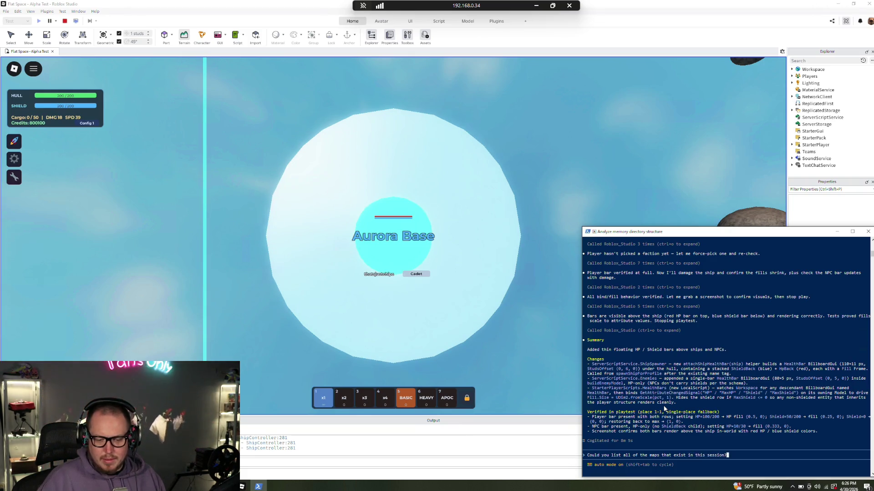
pyautogui.click(258, 487)
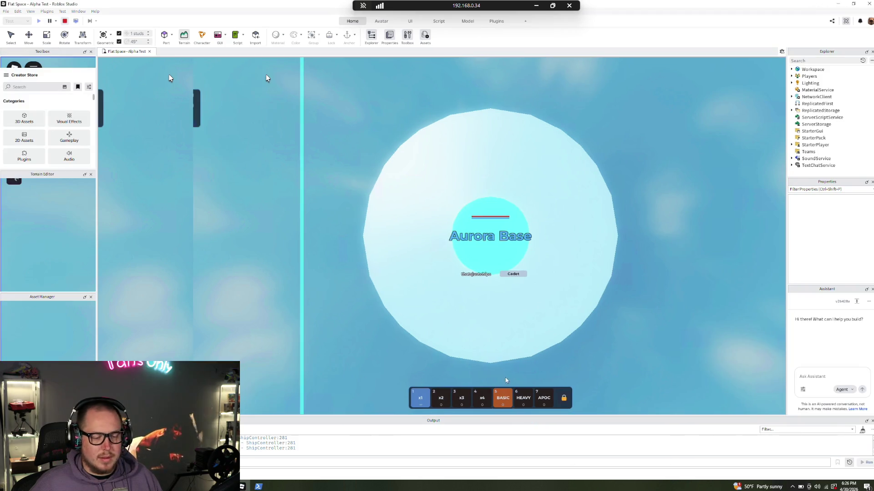
# - End the playtest and open the Places folder, scrolling through Map 1-1 to Map 3-5
pyautogui.click(259, 487)
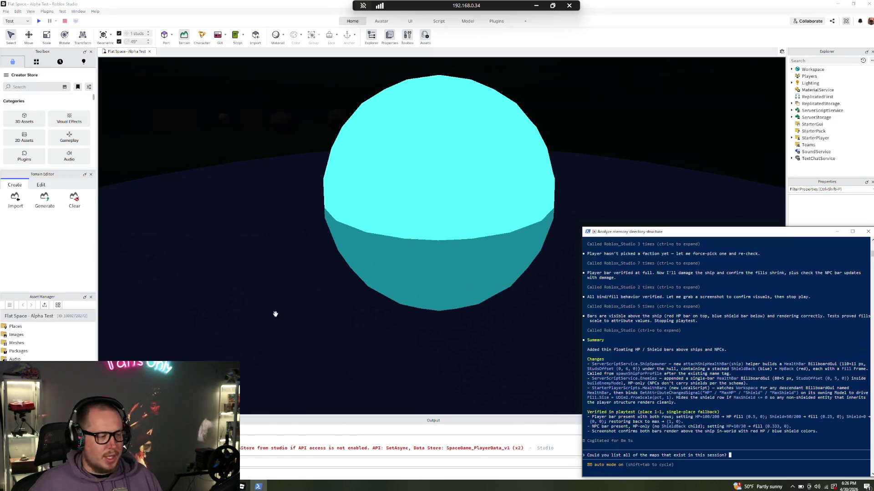
pyautogui.doubleClick(28, 327)
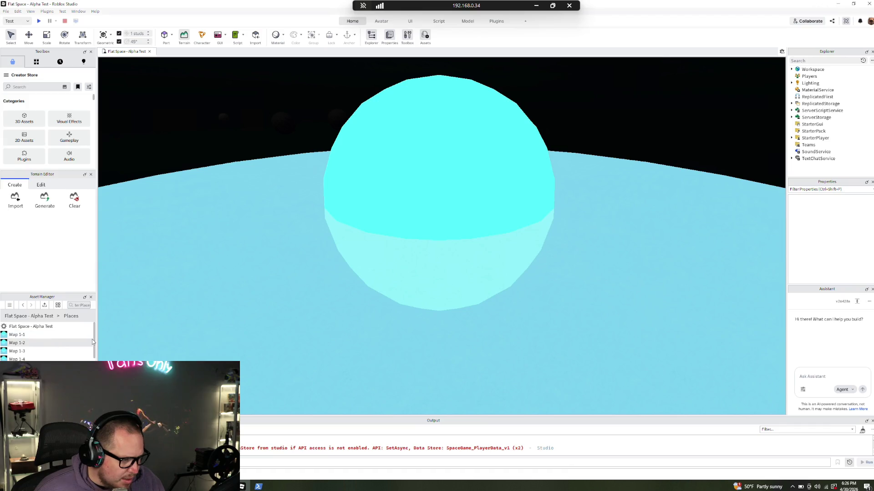
pyautogui.scroll(-5, 45, 341)
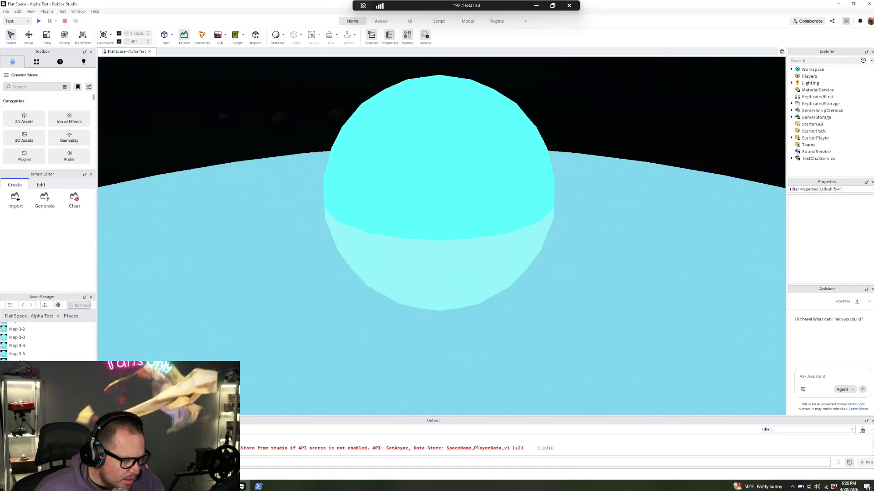
pyautogui.scroll(5, 45, 342)
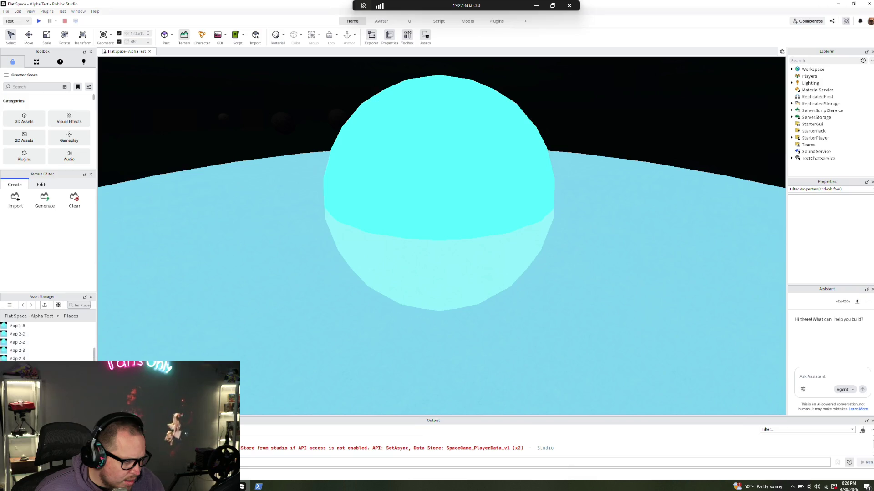
pyautogui.scroll(-3, 46, 341)
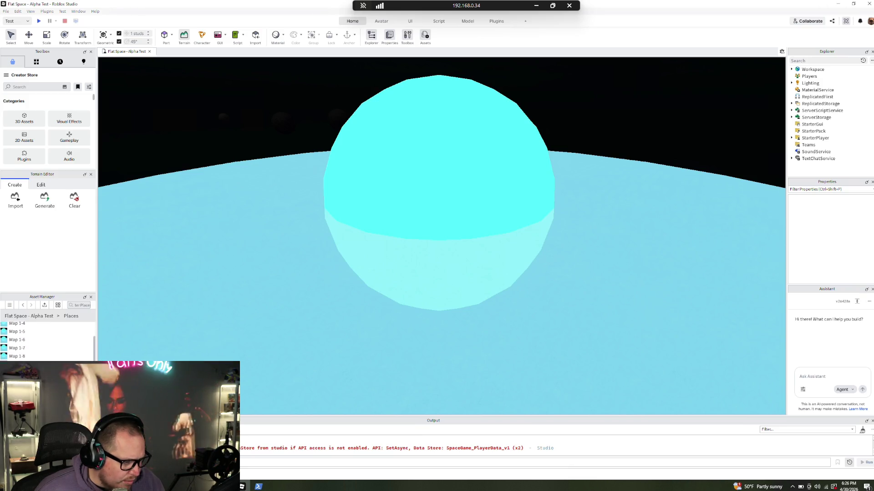
pyautogui.scroll(-3, 45, 342)
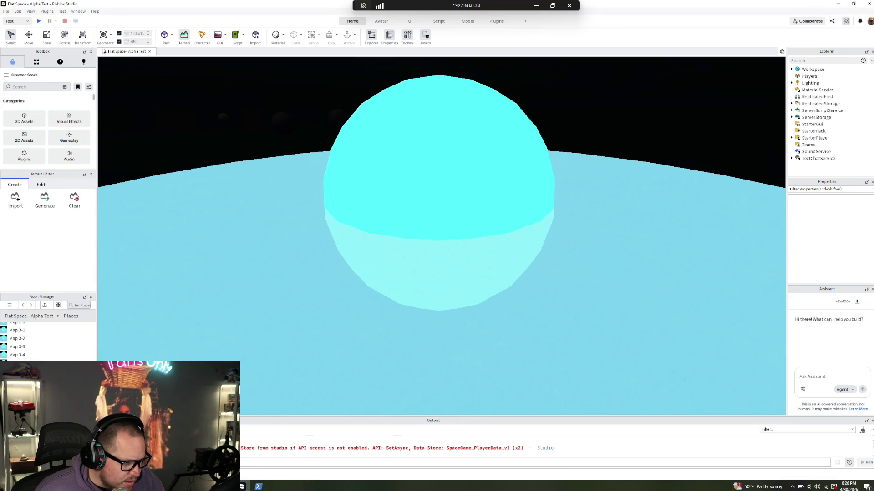
pyautogui.scroll(-1, 46, 342)
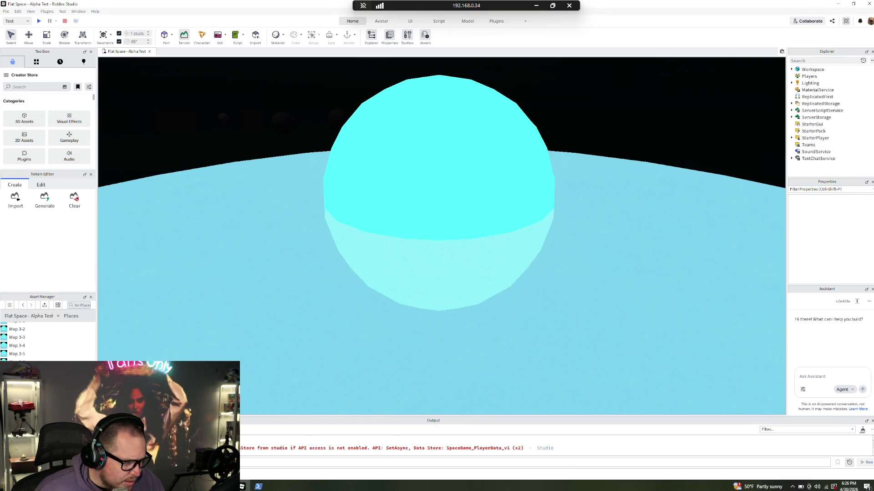
# - In Claude Code, put 'That looks great, thank you!' before the list-all-maps question and send it
pyautogui.hotkey('alt', 'Tab')
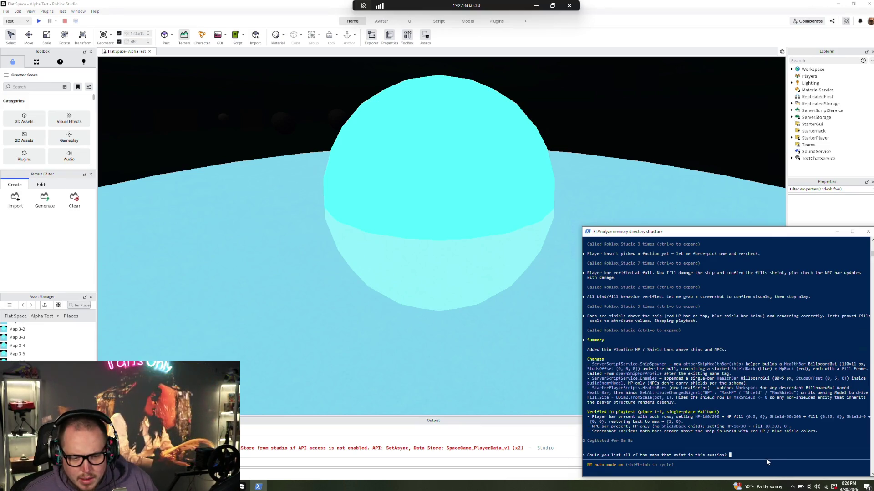
pyautogui.press('Left')
pyautogui.press('Left')
pyautogui.press('Left')
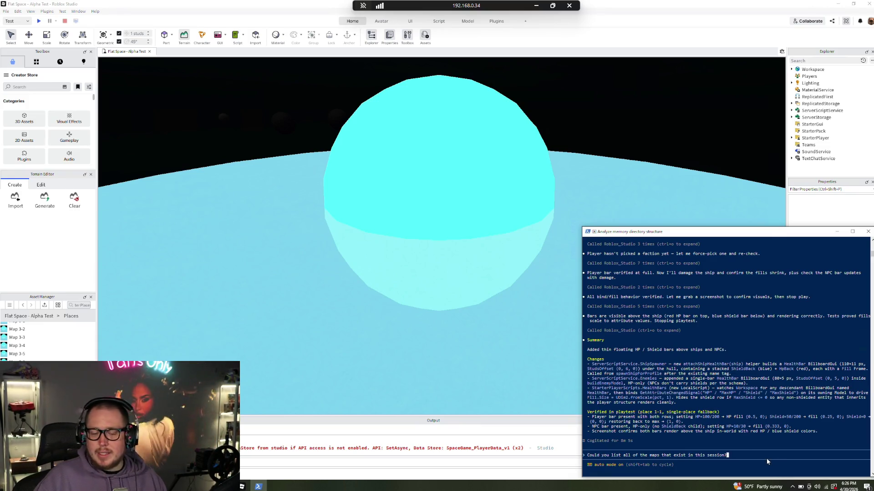
pyautogui.press('Left')
pyautogui.press('Left')
pyautogui.press('Left')
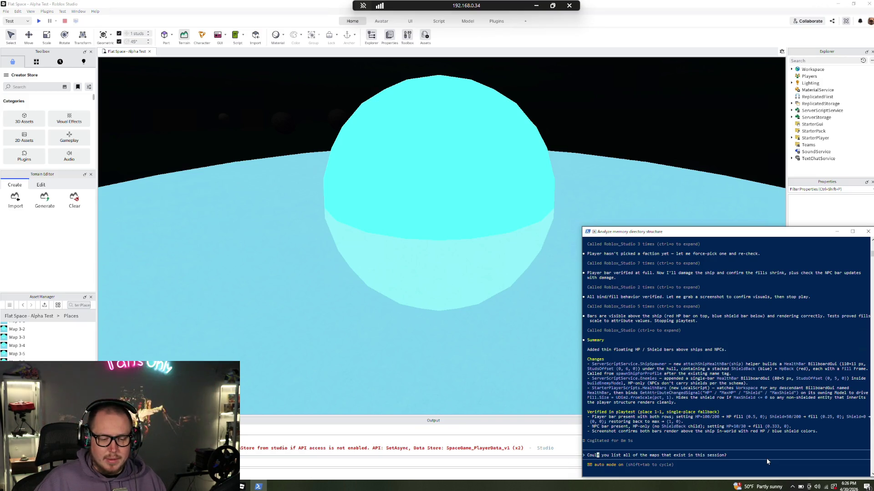
pyautogui.write('That looks ')
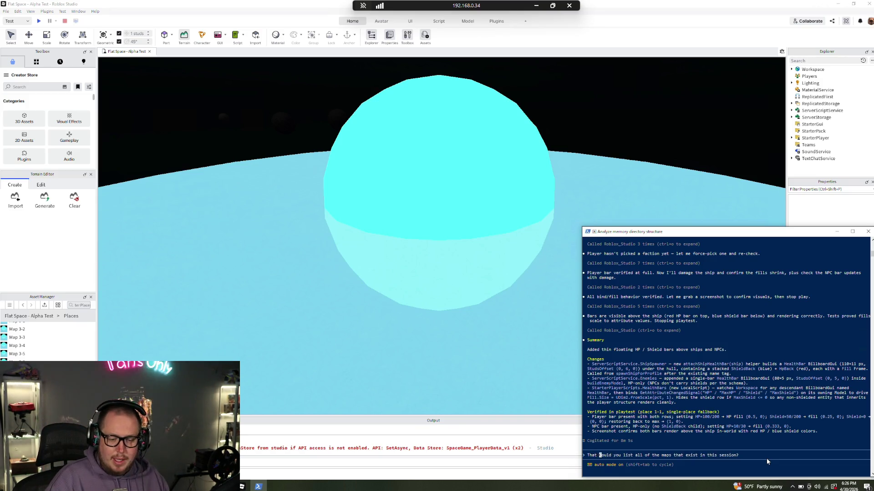
pyautogui.write('great, thank y')
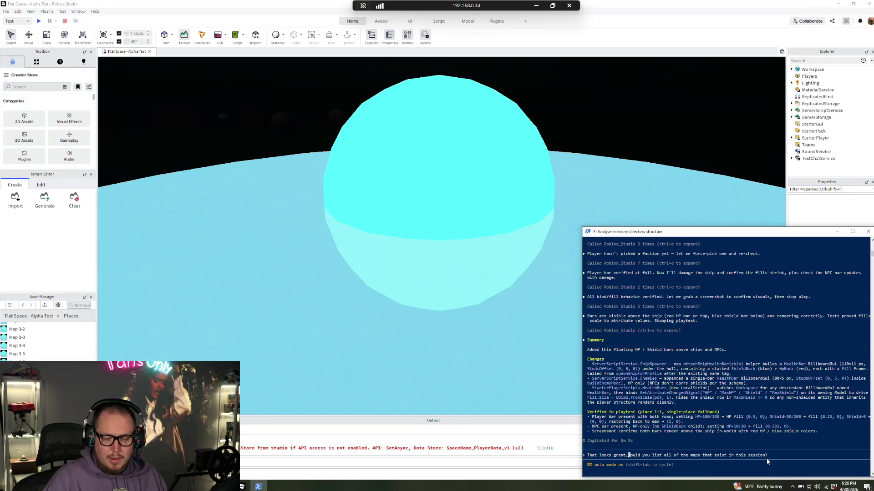
pyautogui.write('ou!')
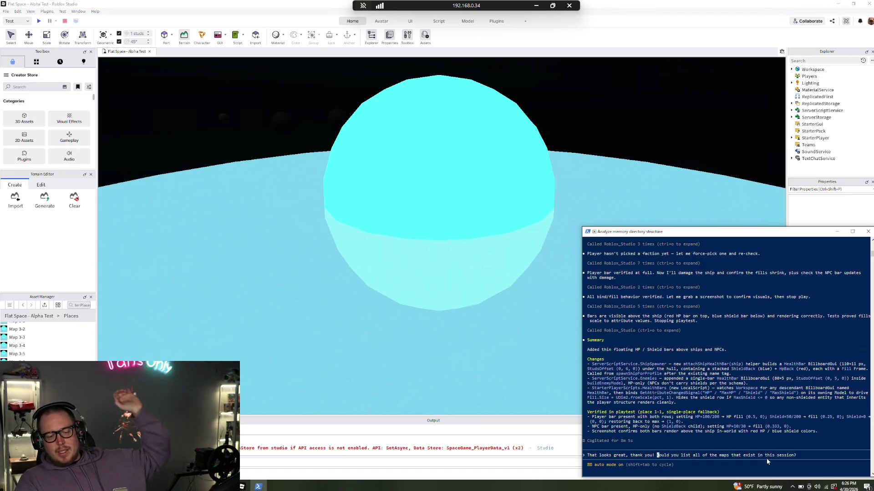
pyautogui.press('Return')
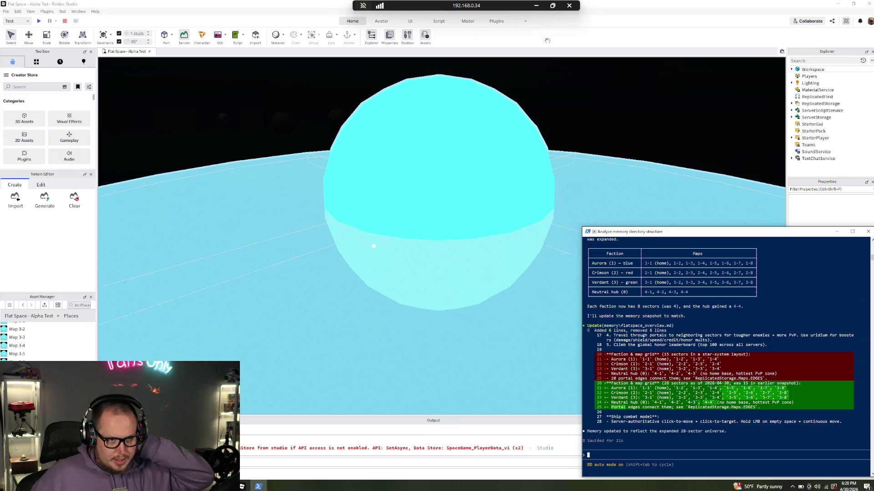
pyautogui.click(831, 7)
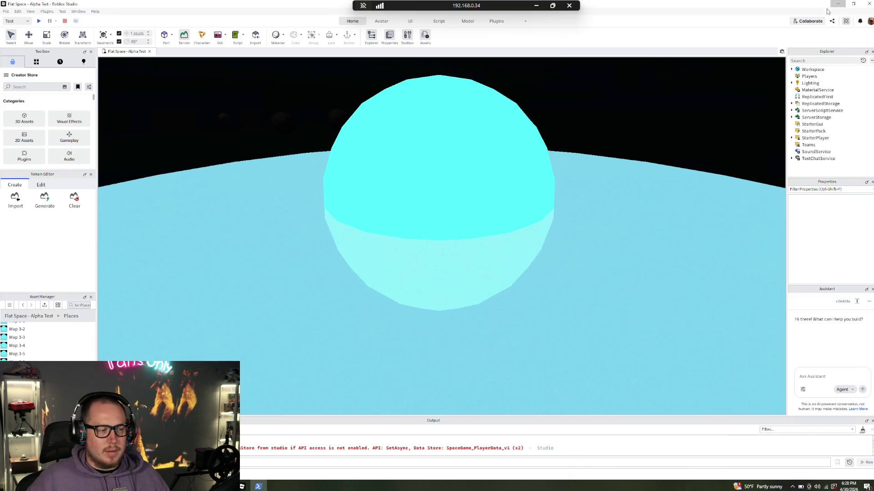
# - Minimize Roblox Studio and launch Notepad from Windows search
pyautogui.click(838, 4)
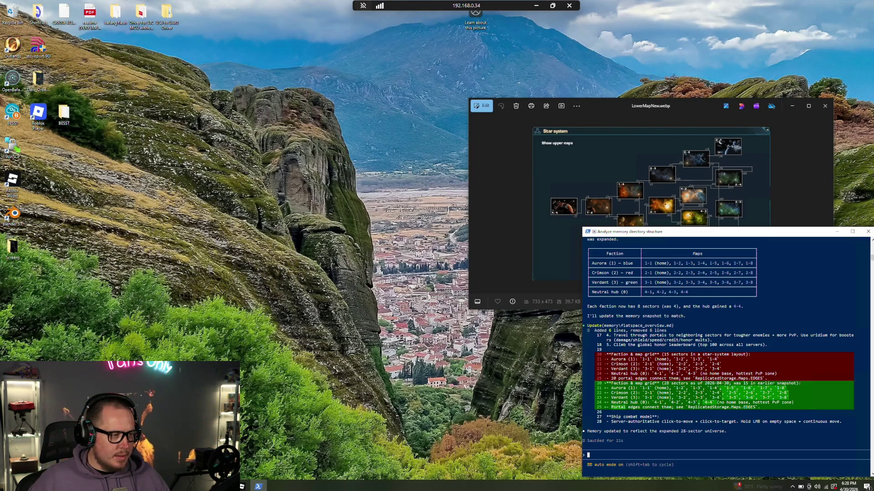
pyautogui.press('super')
pyautogui.write('notepad')
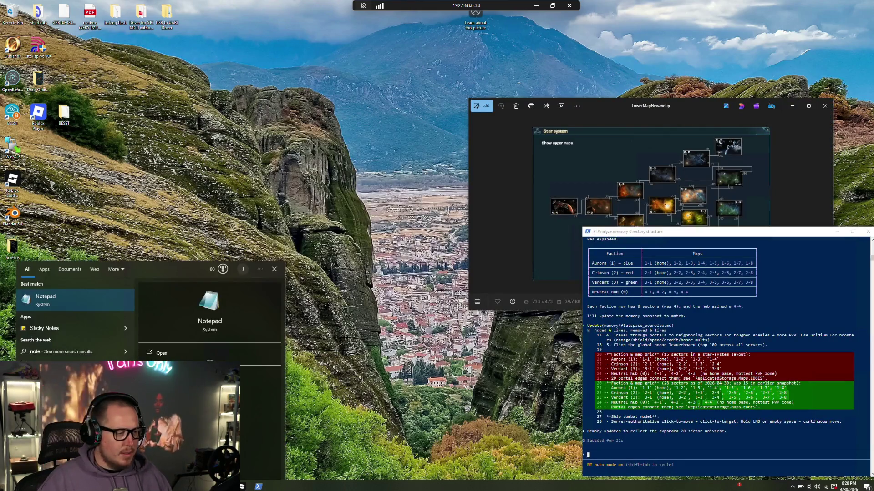
pyautogui.press('Return')
# - Open Portals.txt, scroll through the portal positions, and select all its text
pyautogui.click(112, 128)
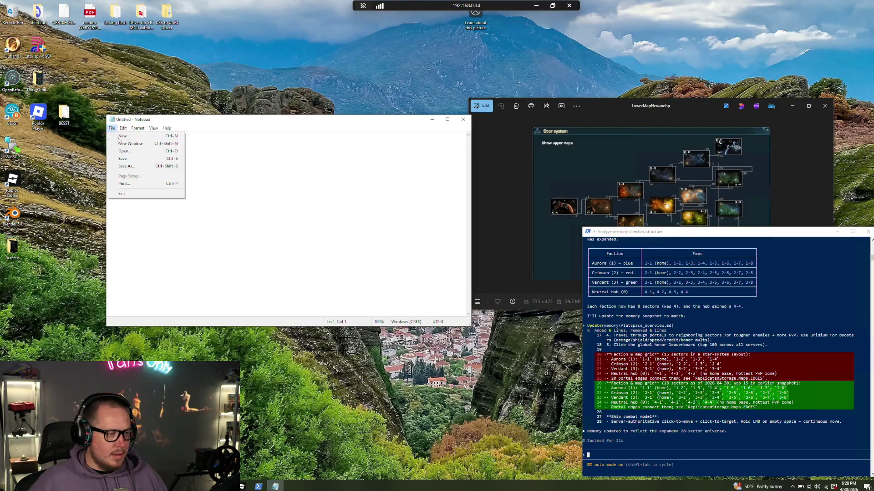
pyautogui.click(125, 151)
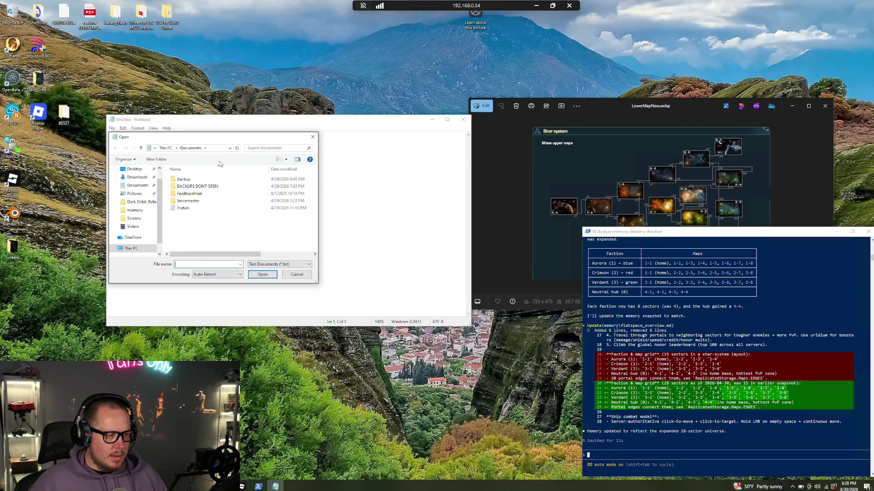
pyautogui.doubleClick(193, 209)
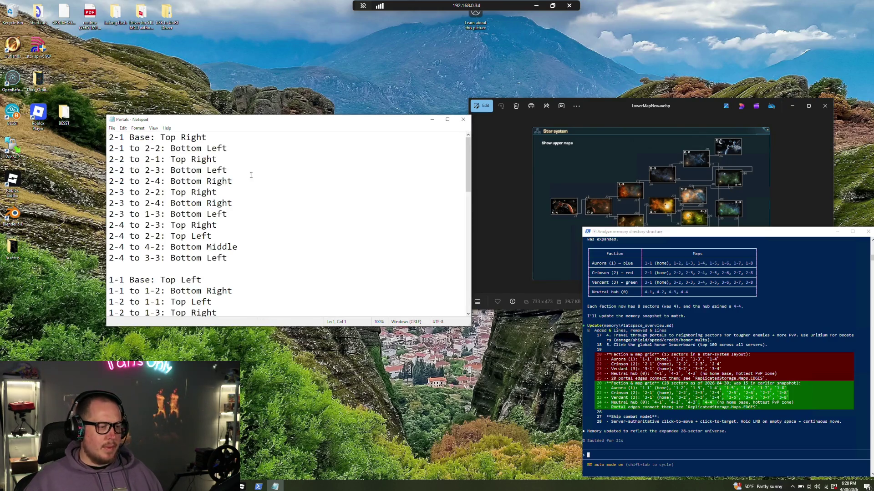
pyautogui.scroll(-2, 243, 217)
pyautogui.scroll(-10, 248, 211)
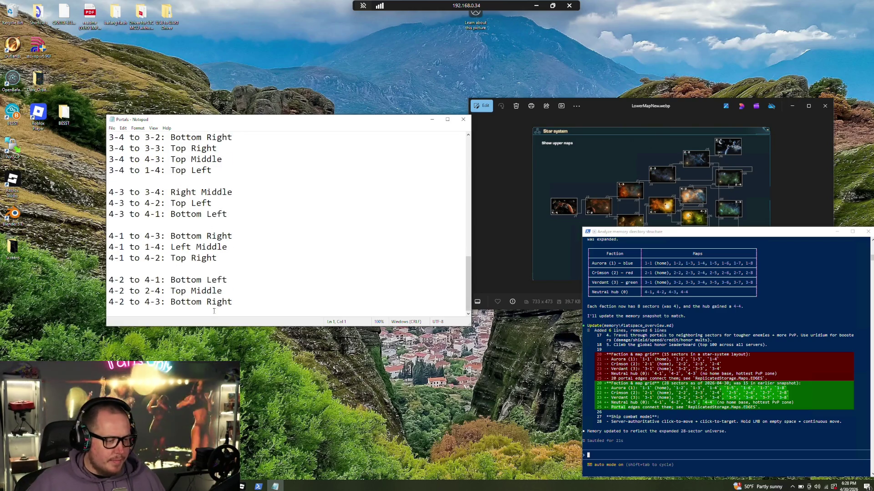
pyautogui.hotkey('ctrl', 'a')
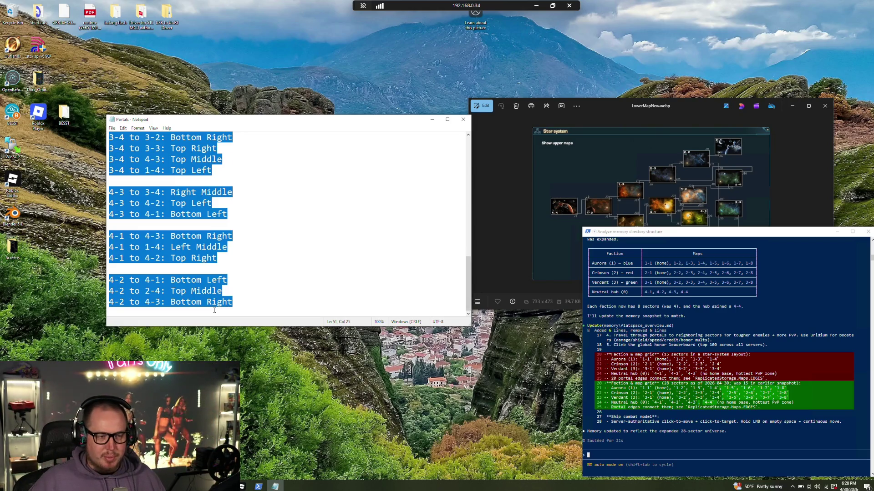
# - Draft a Claude Code prompt to overhaul each map's portal locations, moving or creating portals
pyautogui.click(627, 452)
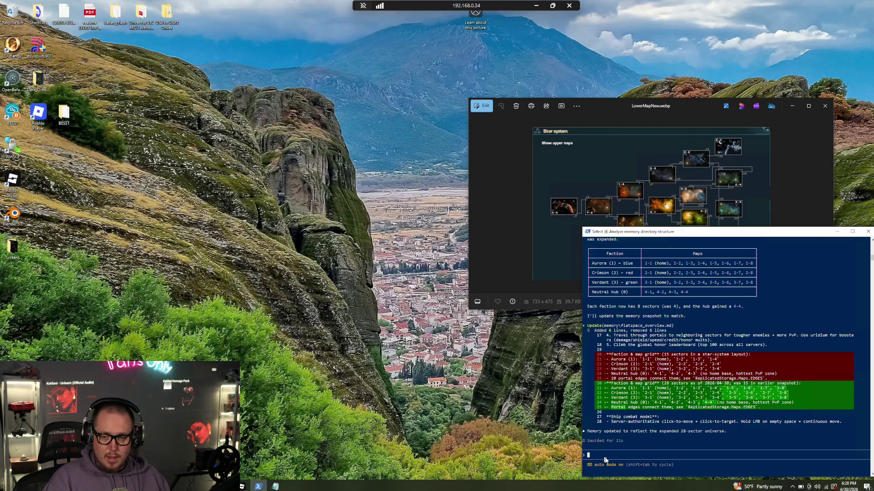
pyautogui.write('Le')
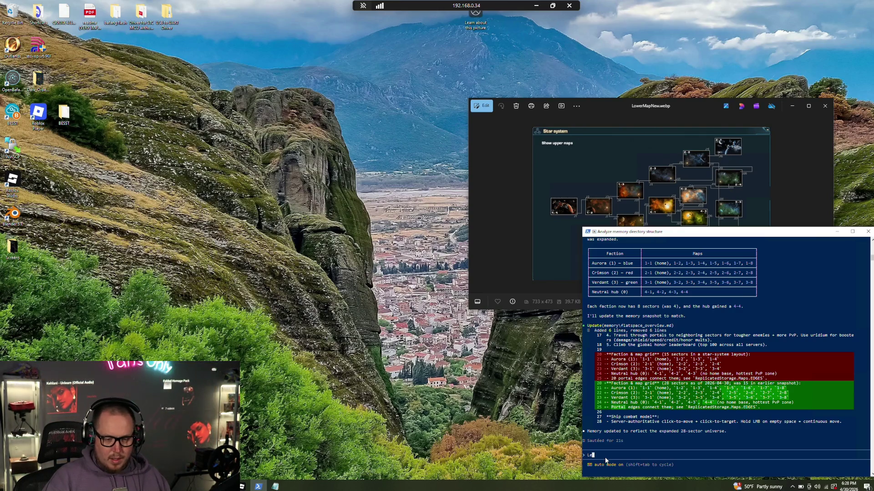
pyautogui.write("t's have you")
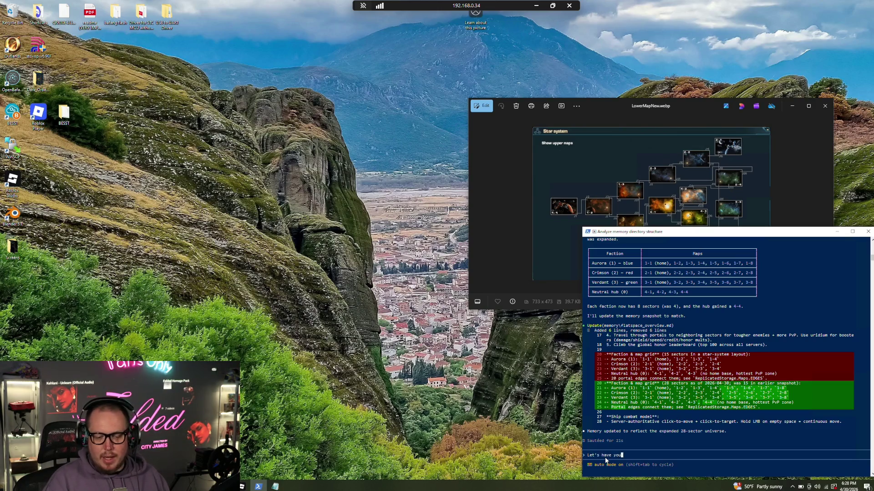
pyautogui.click(227, 486)
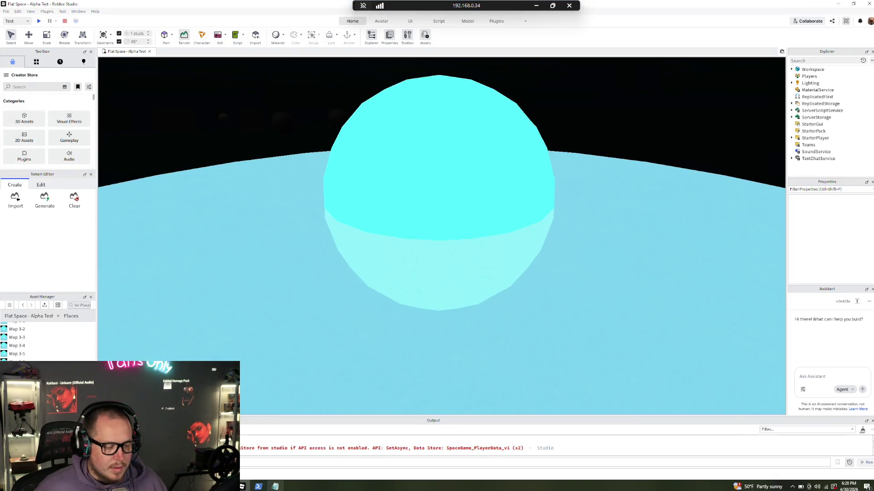
pyautogui.click(258, 486)
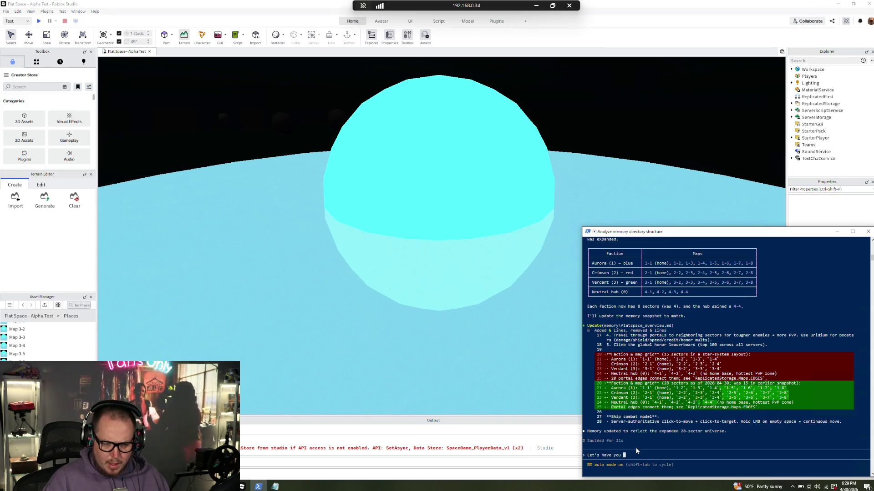
pyautogui.write('completely ')
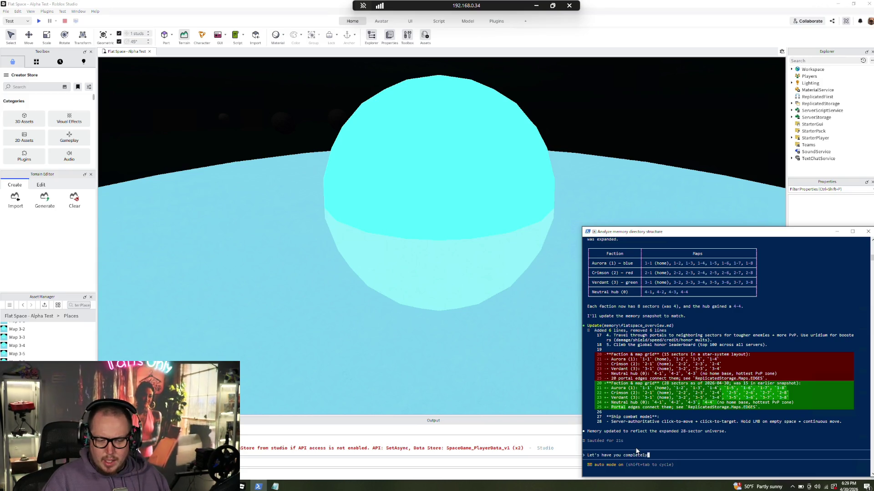
pyautogui.write('overha')
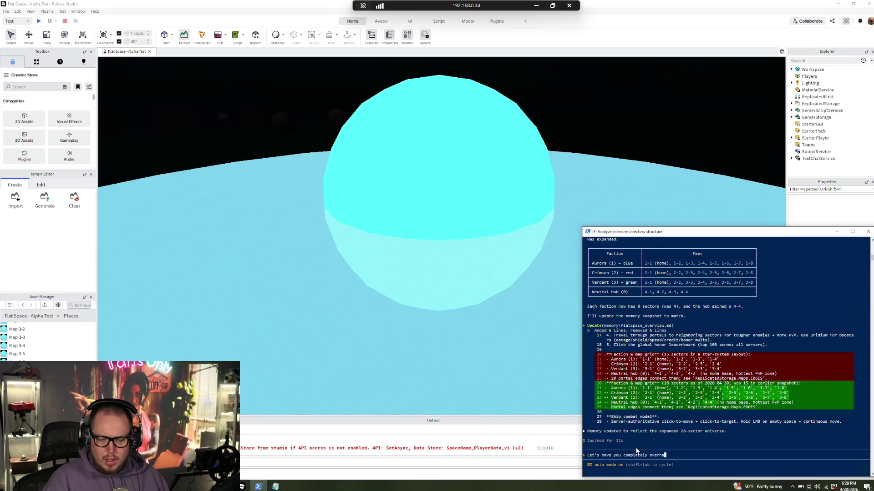
pyautogui.write('ul the port')
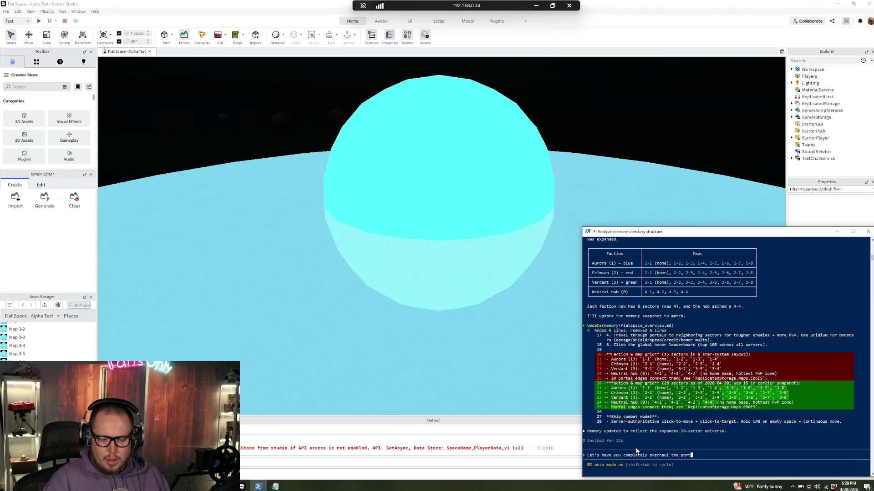
pyautogui.write('al locations on')
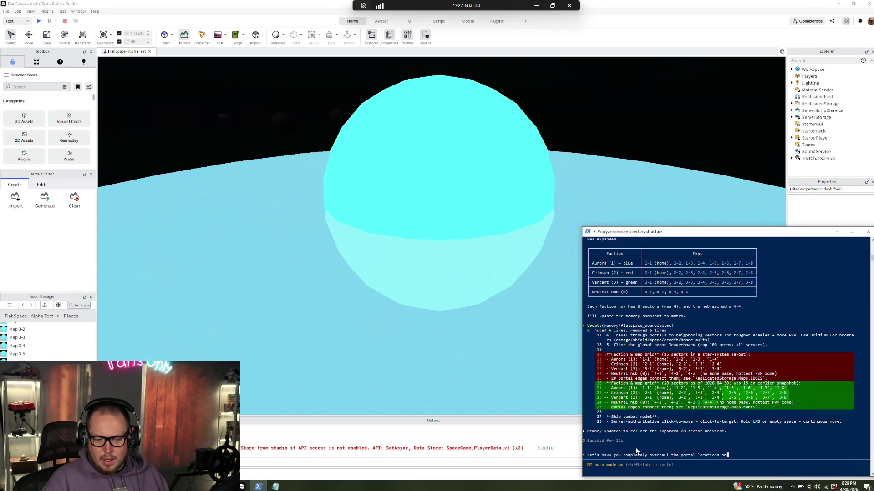
pyautogui.write(' the')
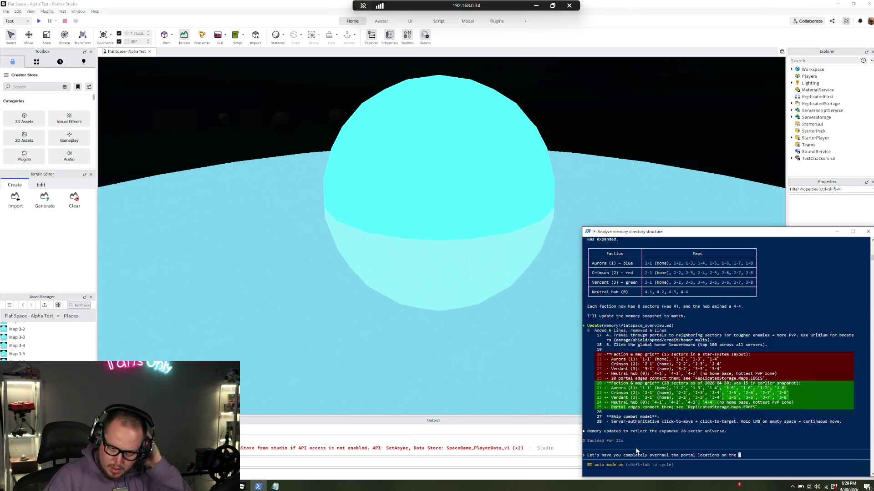
pyautogui.press('BackSpace')
pyautogui.press('BackSpace')
pyautogui.press('BackSpace')
pyautogui.write('each of')
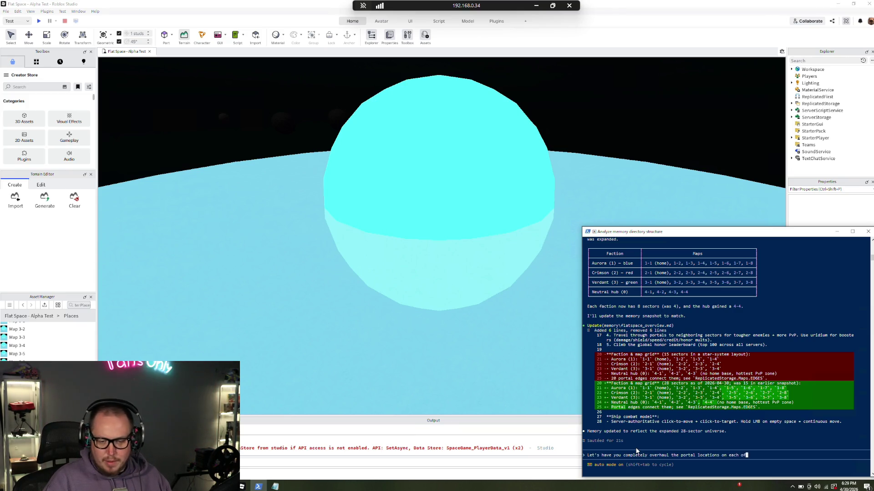
pyautogui.write(' the maps. ')
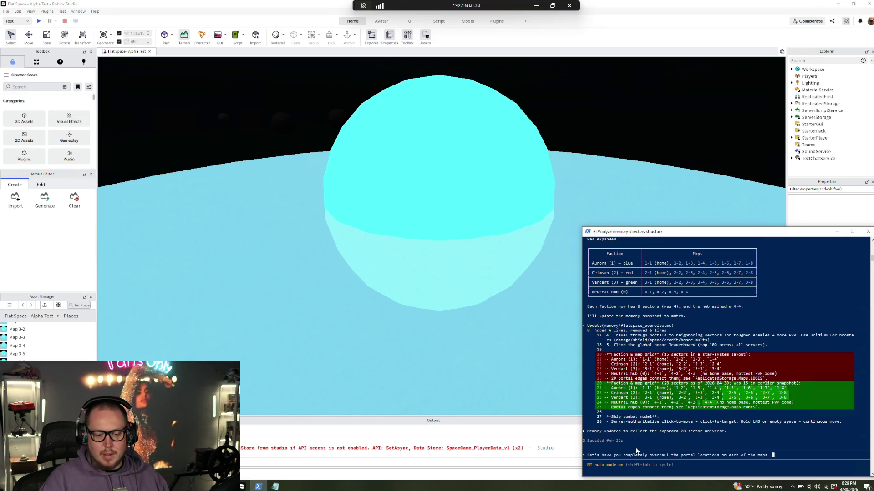
pyautogui.write('We need')
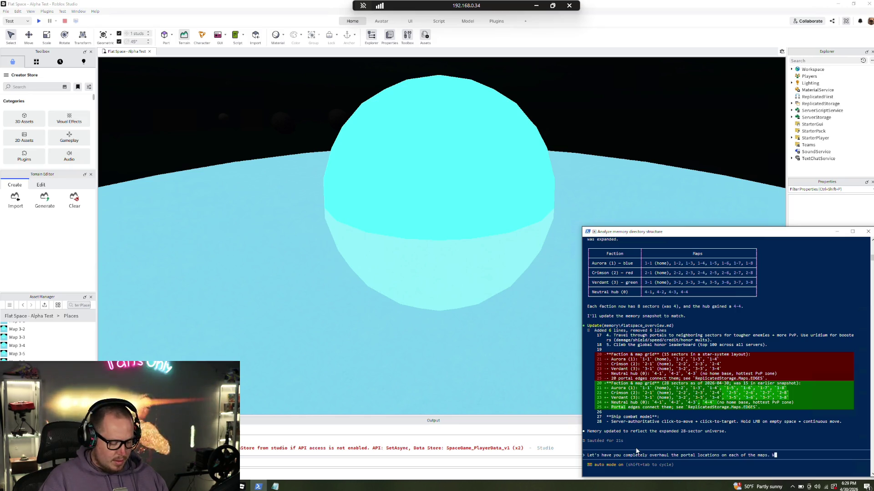
pyautogui.press('BackSpace')
pyautogui.press('BackSpace')
pyautogui.press('BackSpace')
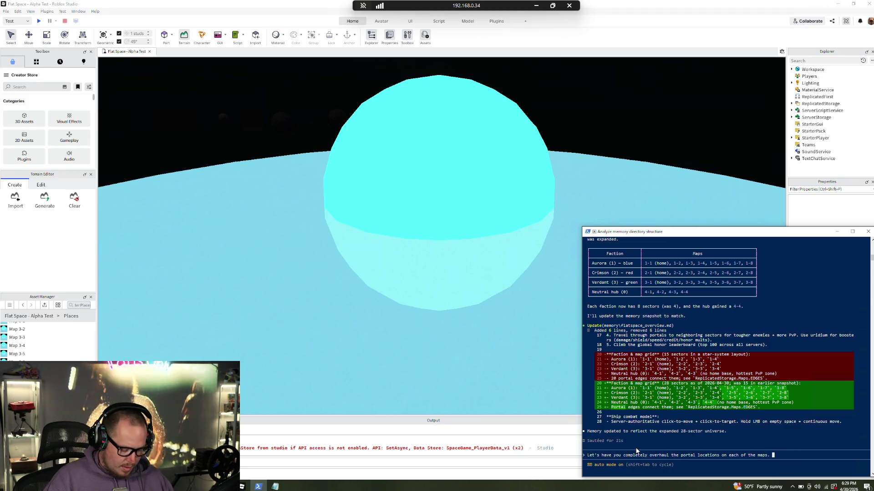
pyautogui.write('Either ')
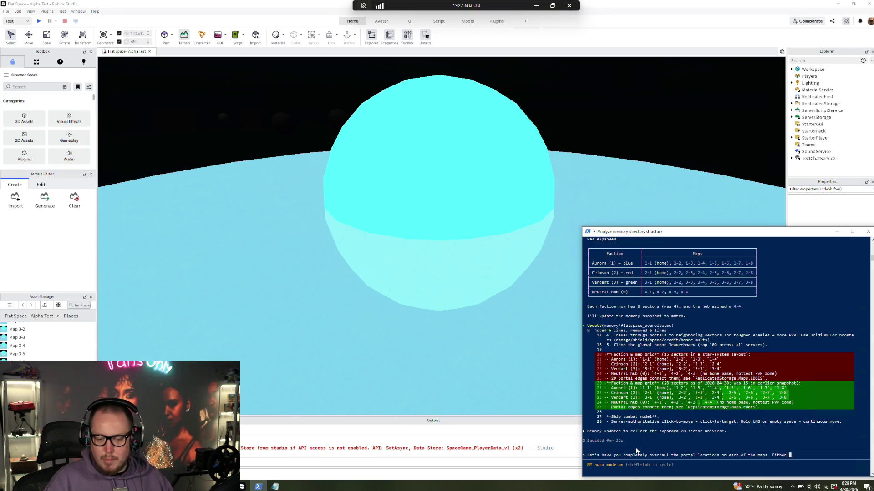
pyautogui.write('move eac')
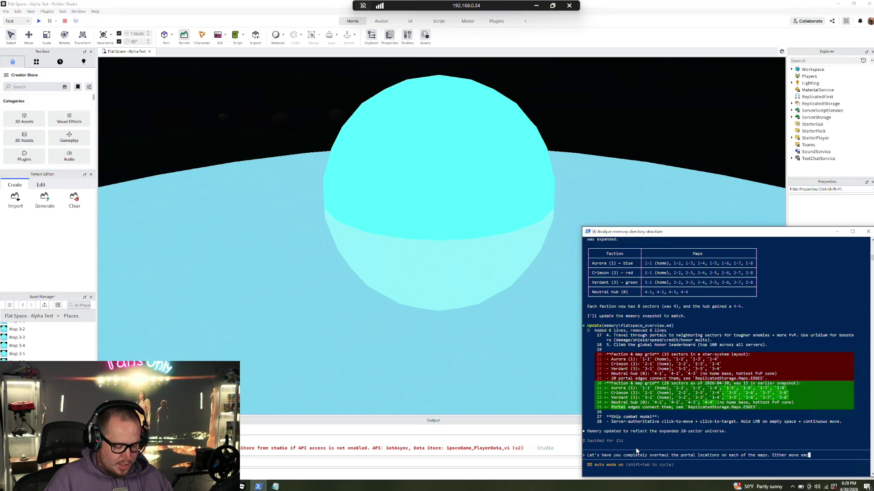
pyautogui.write('h existin')
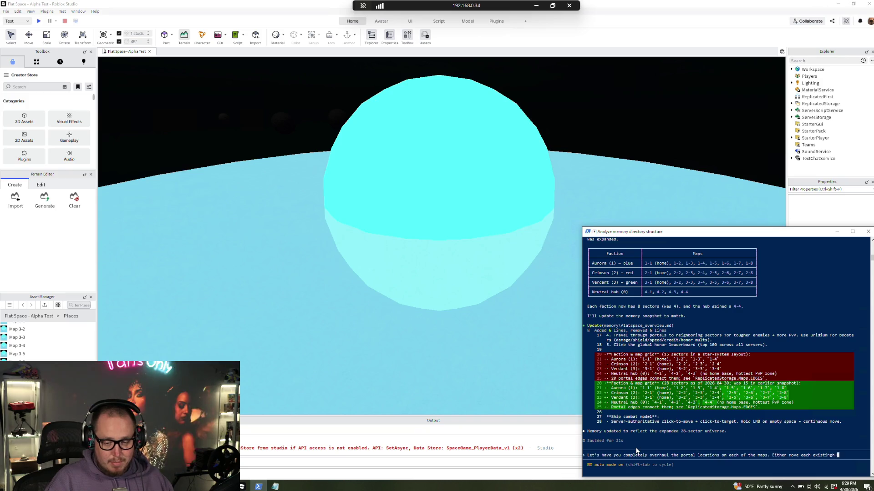
pyautogui.write('g por')
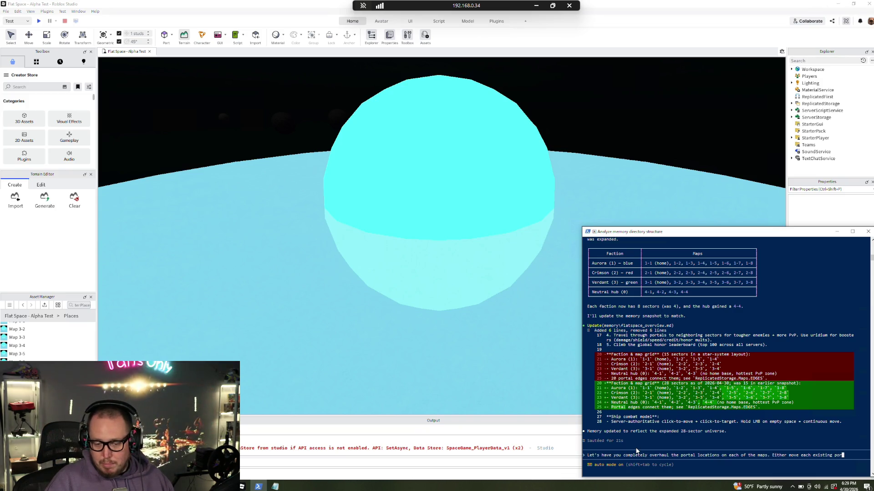
pyautogui.write('tal to ')
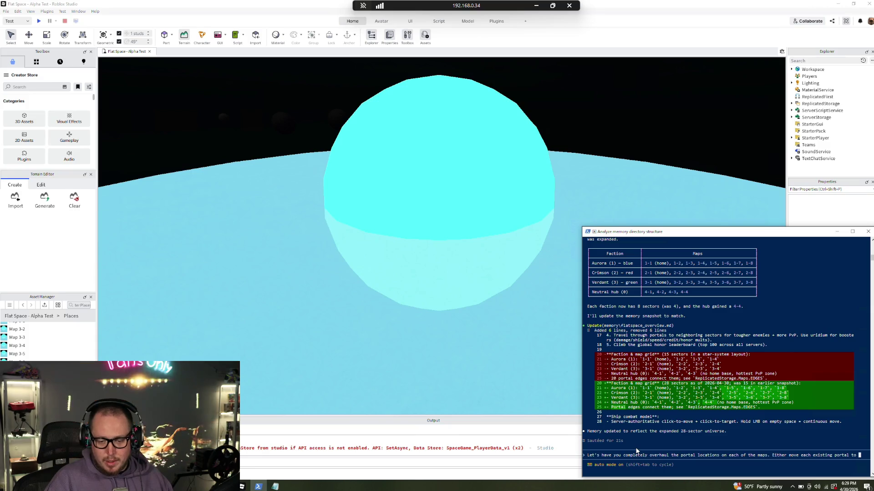
pyautogui.write("it's corre")
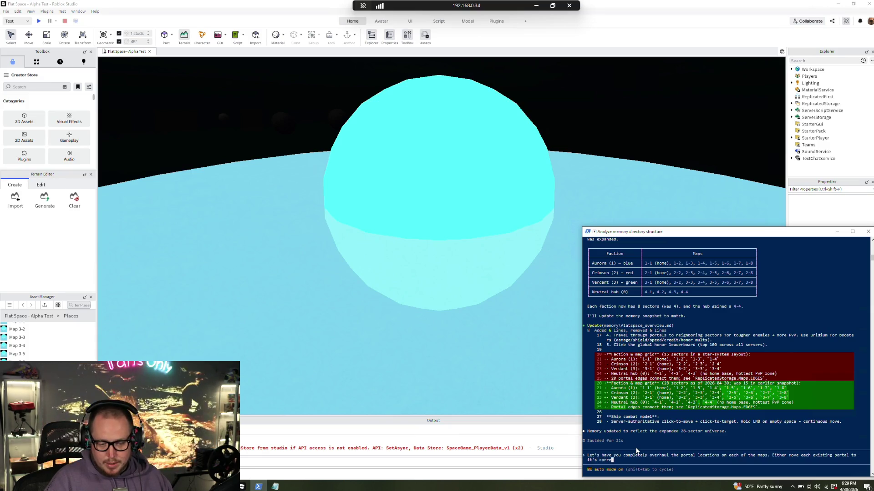
pyautogui.write('ct location,')
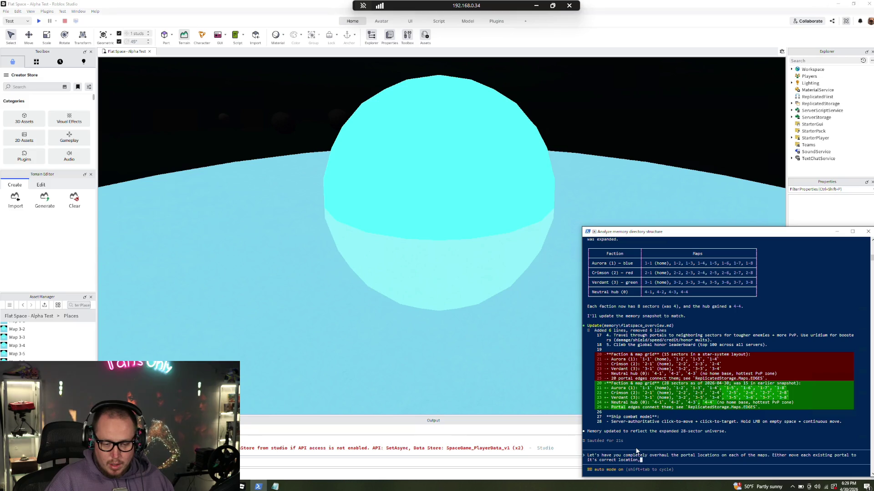
pyautogui.write(' or create ')
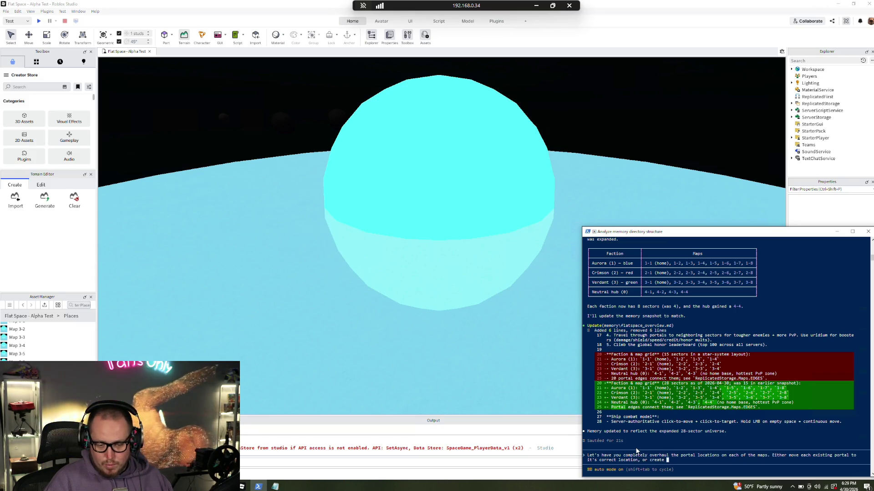
pyautogui.write('one if it does')
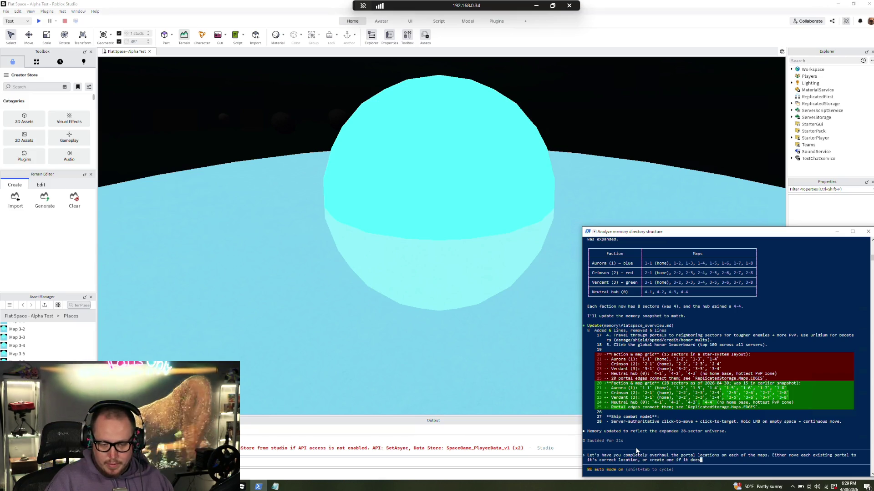
pyautogui.write("n't exist")
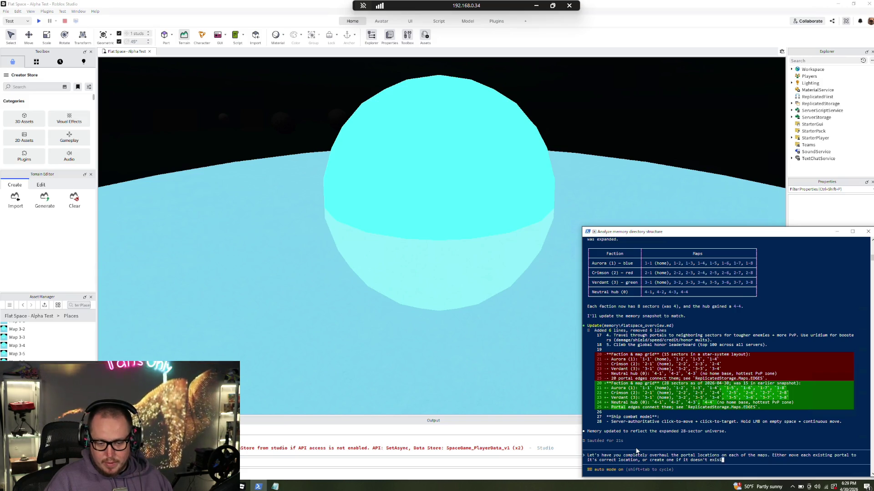
pyautogui.press('BackSpace')
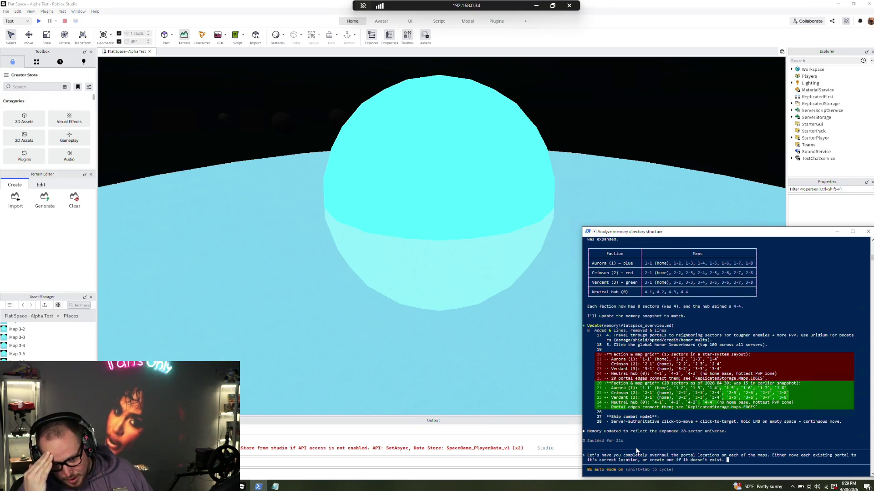
# - Insert 'as listed' after 'location' and 'for that case' before 'if' in the prompt
pyautogui.press('Left')
pyautogui.press('Left')
pyautogui.press('Left')
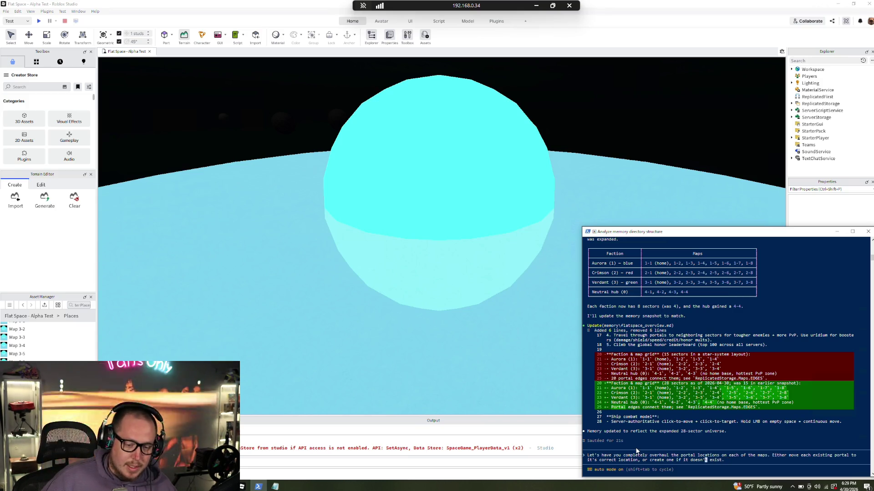
pyautogui.press('Left')
pyautogui.press('Left')
pyautogui.press('Left')
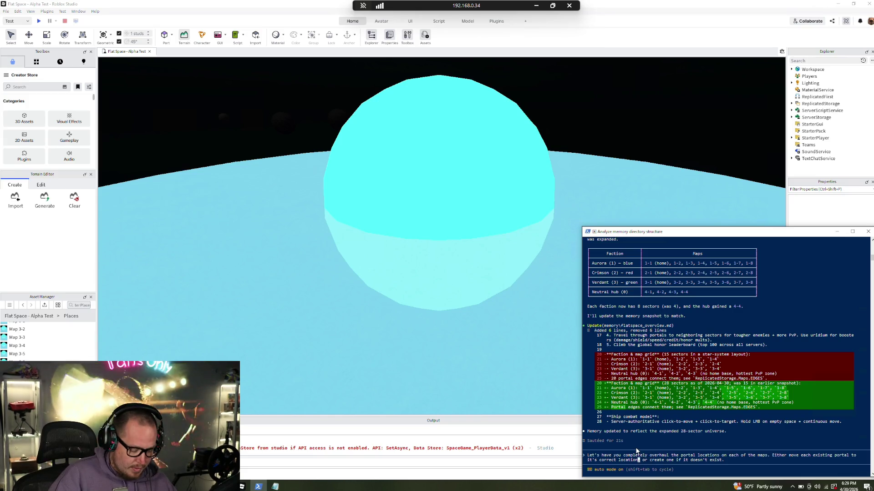
pyautogui.write('as listed,')
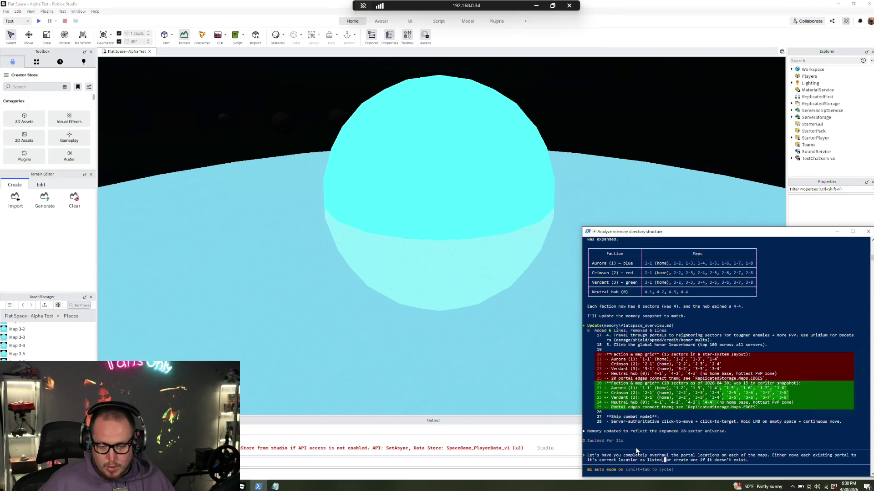
pyautogui.hotkey('ctrl', 'Right')
pyautogui.hotkey('ctrl', 'Right')
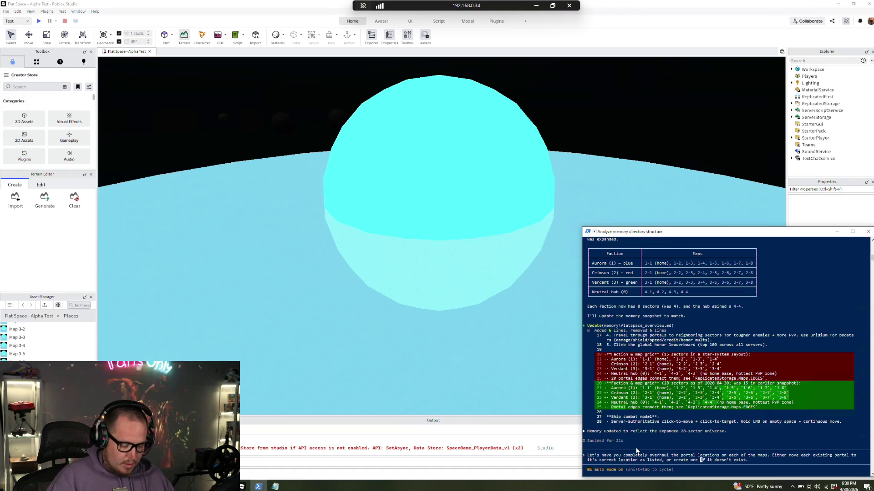
pyautogui.write('for th ')
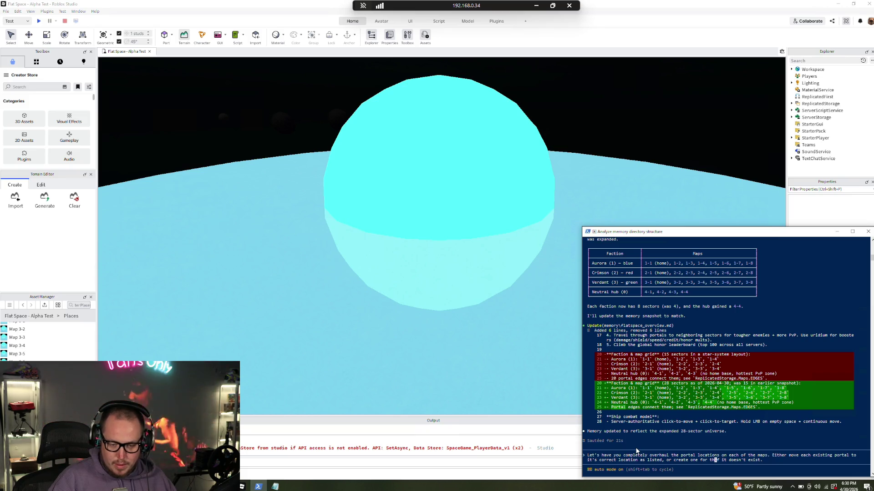
pyautogui.write('at case')
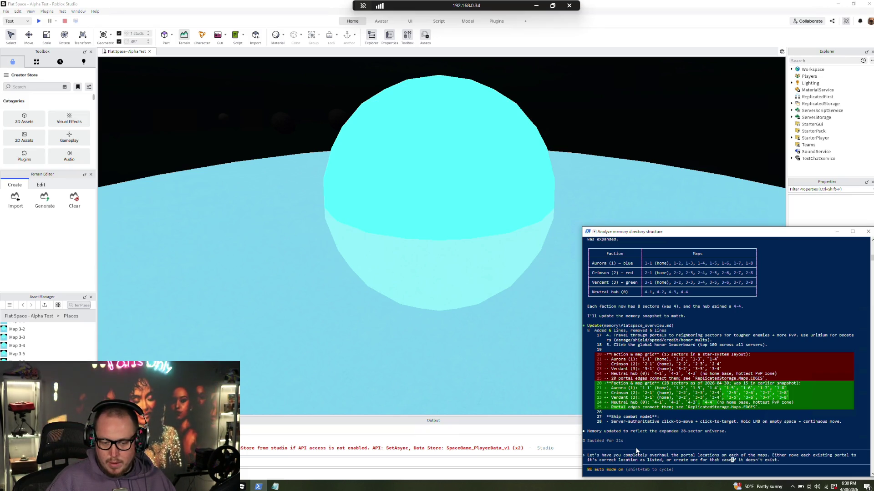
pyautogui.press('Right')
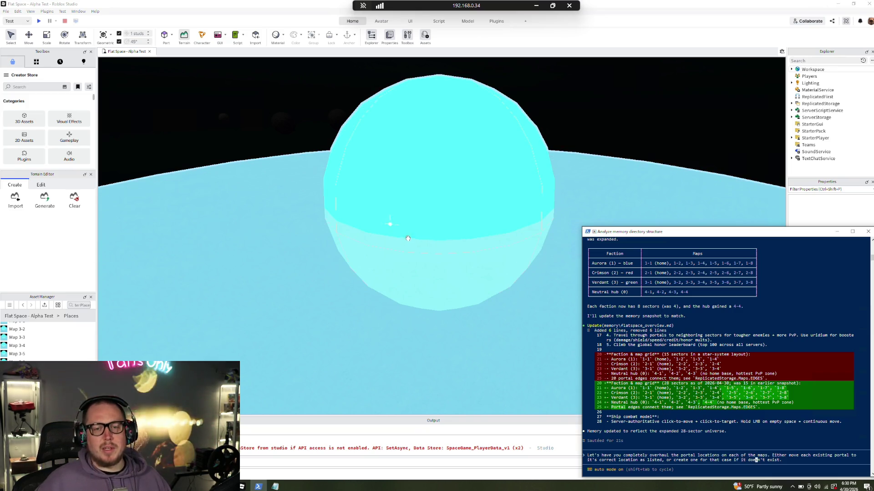
pyautogui.click(104, 10)
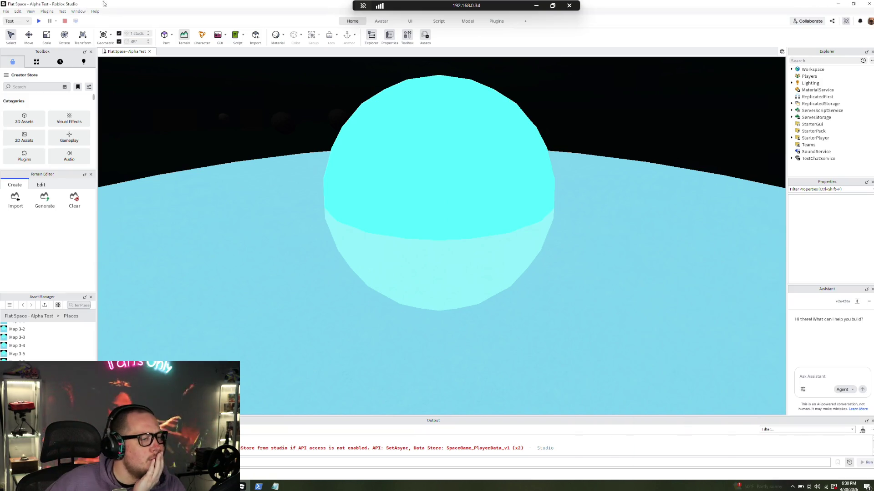
# - Look through Studio's Help, account and File menus, then search Windows for 'dark mode'
pyautogui.click(95, 11)
pyautogui.click(95, 12)
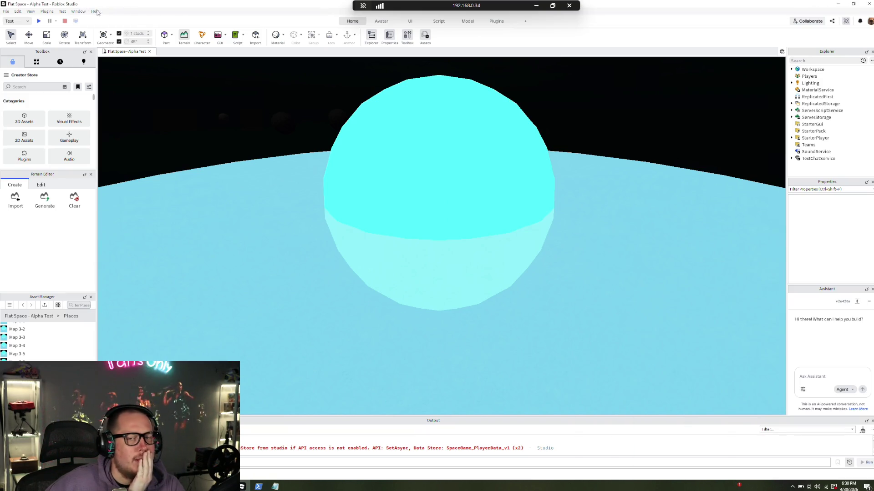
pyautogui.click(870, 21)
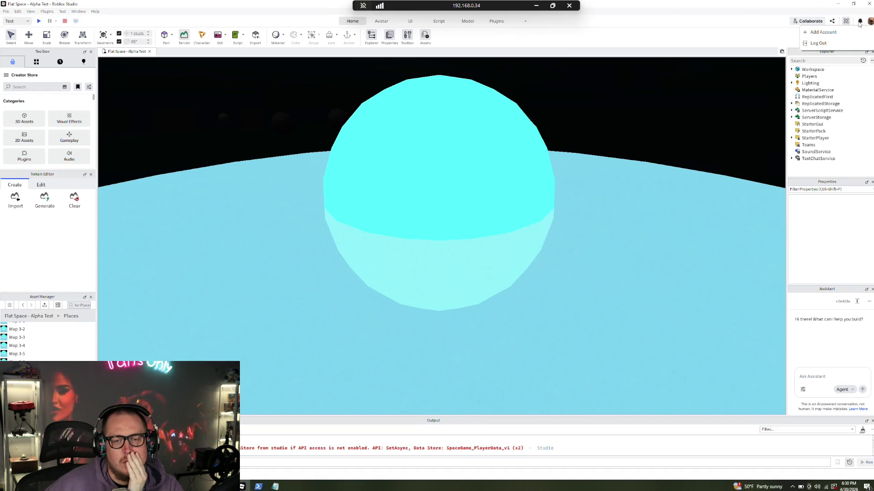
pyautogui.click(784, 15)
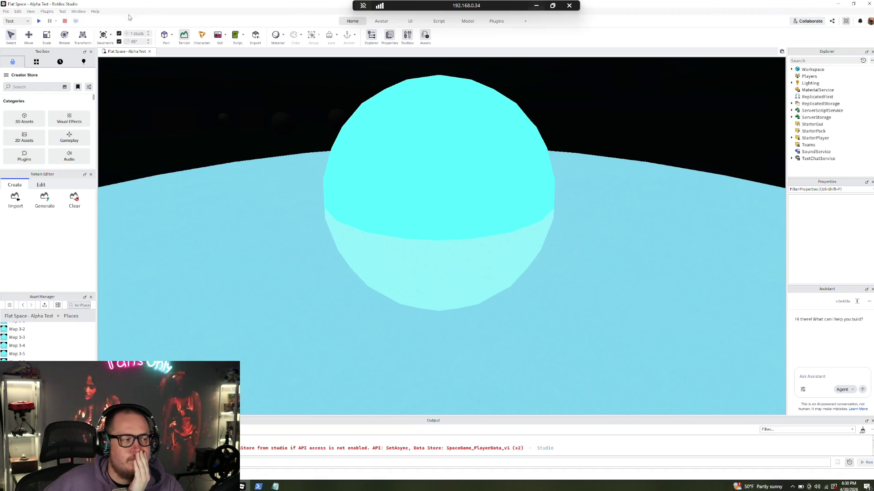
pyautogui.click(6, 12)
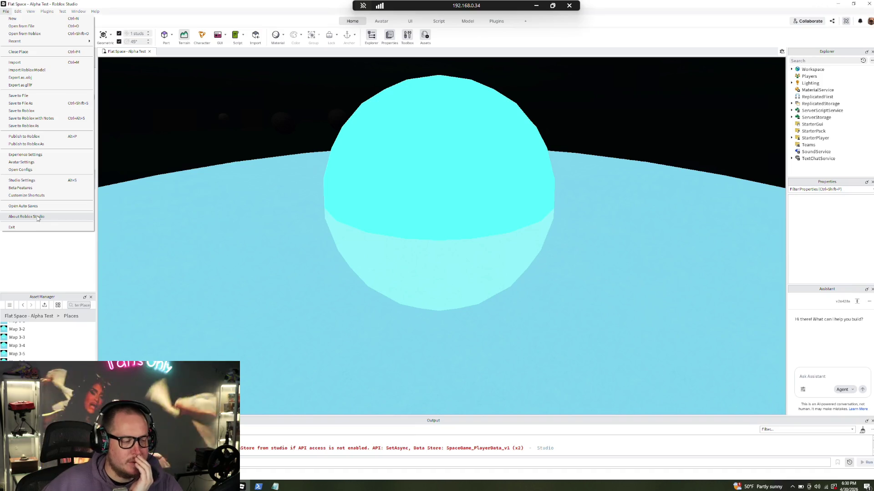
pyautogui.press('super')
pyautogui.write('dark mode')
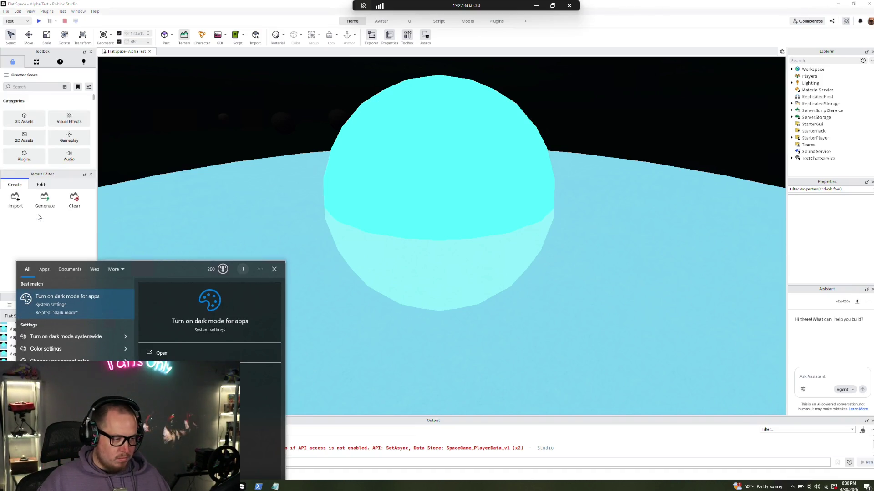
# - Set the Windows default app mode to Dark, close Settings, and return to the Claude Code prompt
pyautogui.press('Return')
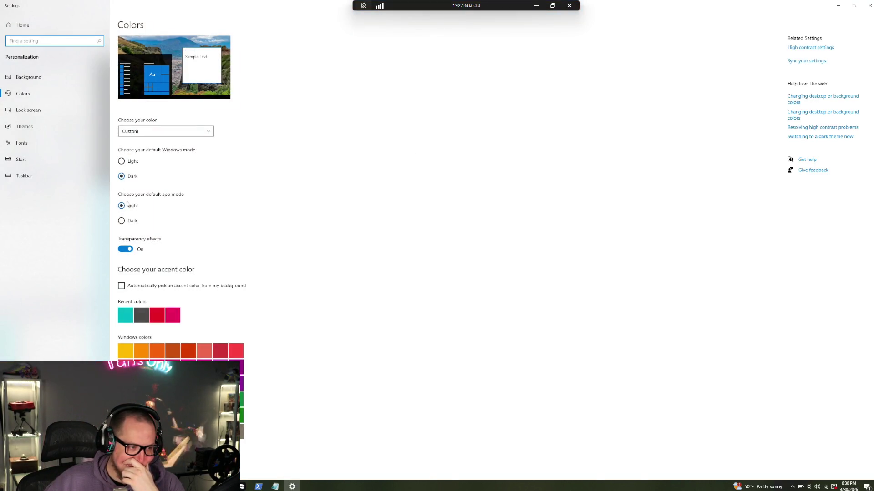
pyautogui.click(121, 223)
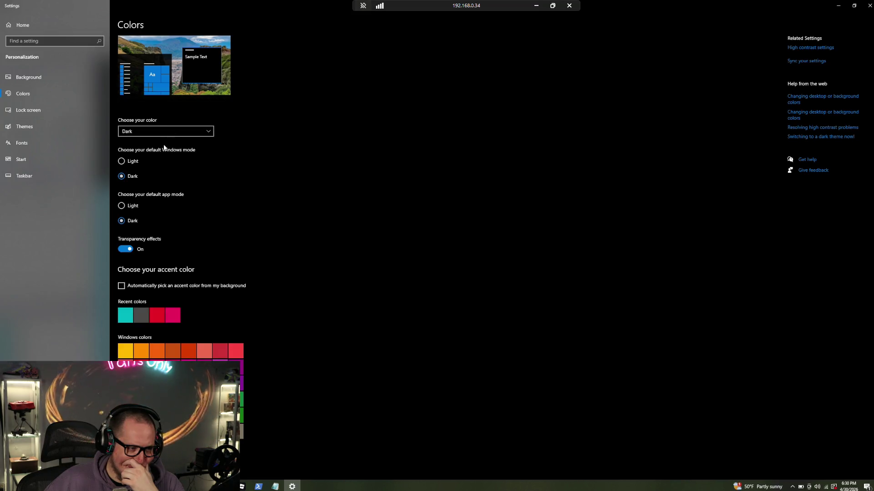
pyautogui.click(868, 6)
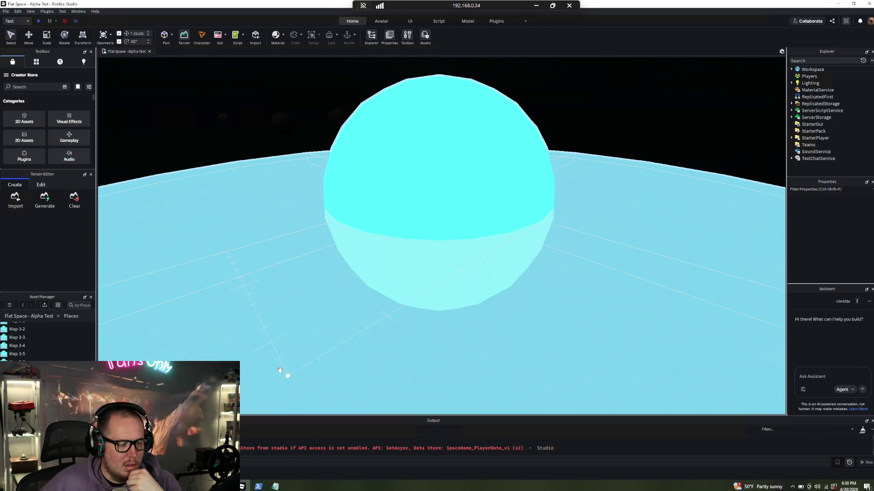
pyautogui.click(262, 488)
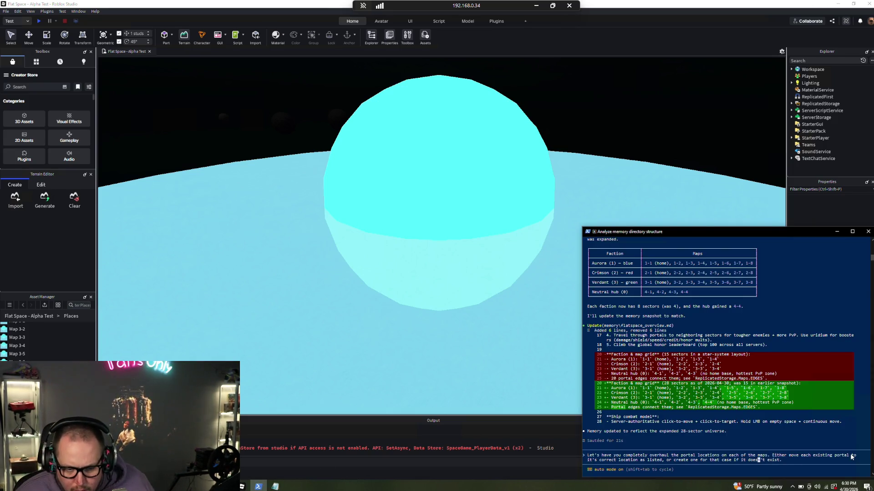
pyautogui.press('Right')
pyautogui.press('Right')
pyautogui.press('Right')
pyautogui.press('Right')
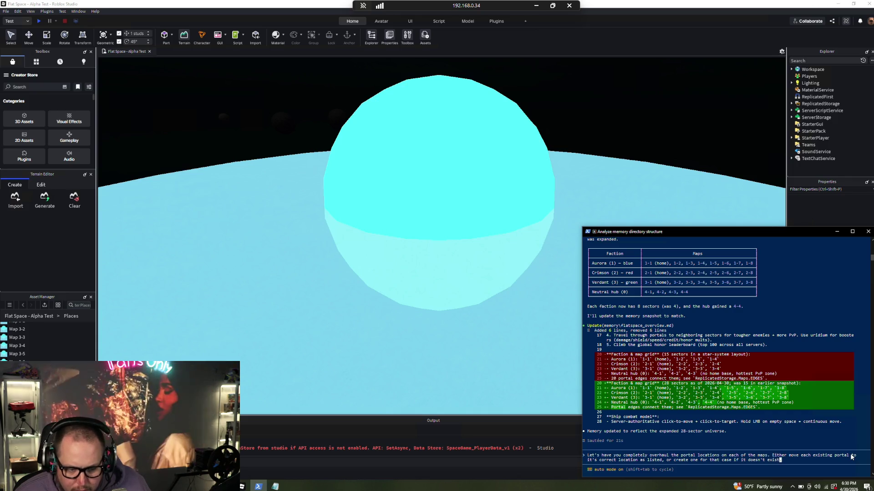